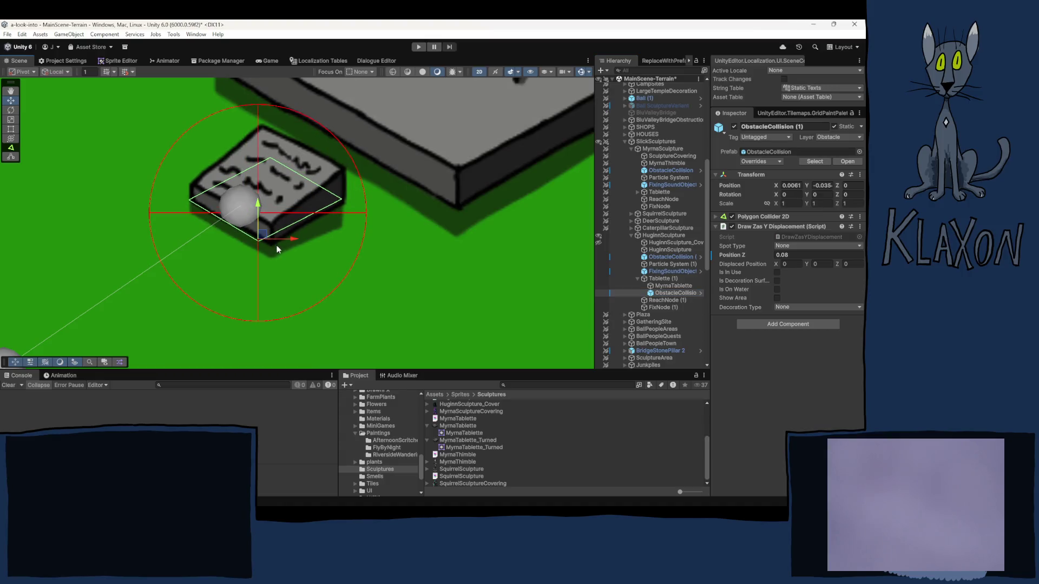
- Drag ObstacleCollision (1)'s bottom, right and top polygon points onto the tablet's corners
left_click(746, 217)
left_click(781, 229)
left_click_drag(259, 242, 273, 245)
left_click_drag(341, 201, 346, 202)
left_click_drag(271, 159, 266, 162)
- Clear the selection and select Huginn's Tablette (1) in the hierarchy
scroll(349, 278, "down", 4)
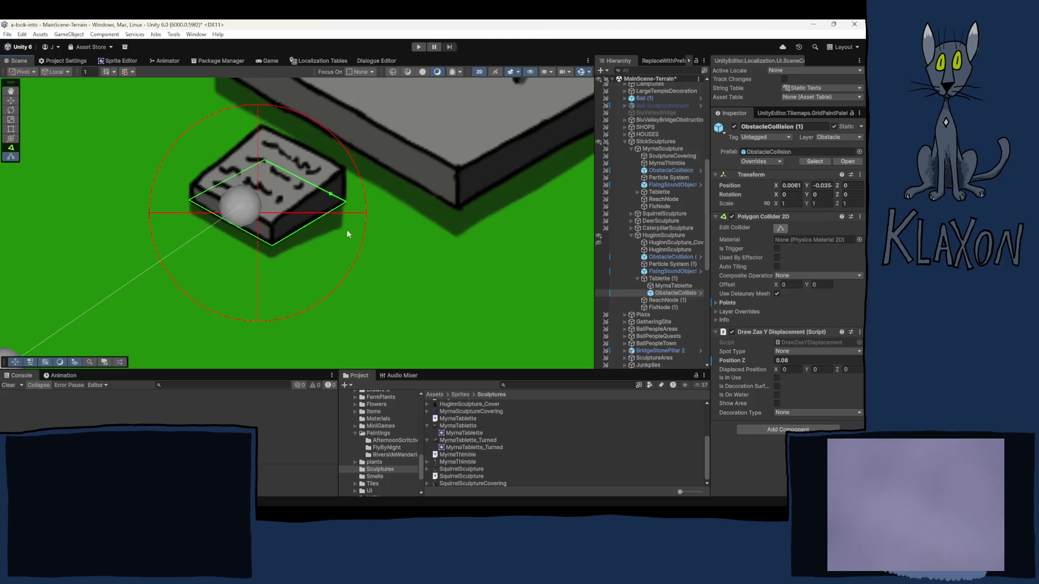
left_click(407, 290)
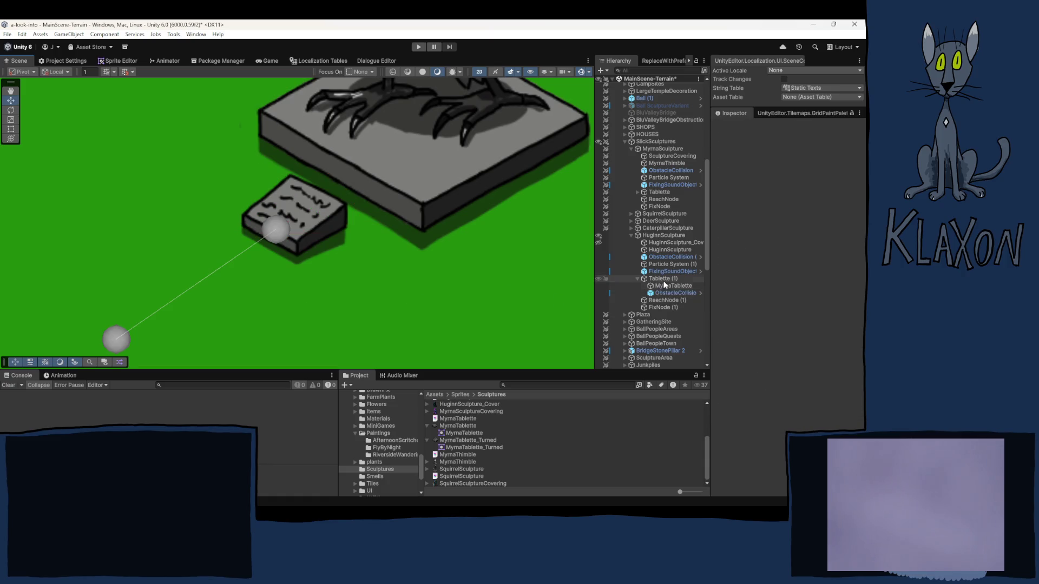
left_click(636, 279)
- Select Tablette (1), briefly checking its ObstacleCollision (1) child
left_click(660, 279)
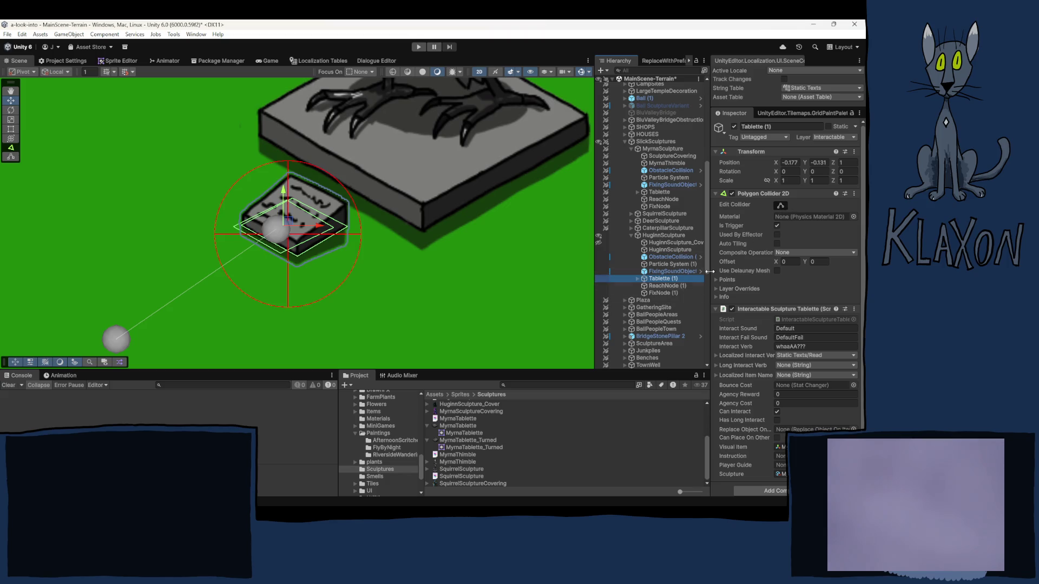
left_click(663, 258)
left_click(660, 279)
- Snap Tablette (1)'s collider points onto the top and right corners and merge the extra point into the bottom
left_click(780, 206)
scroll(272, 229, "up", 3)
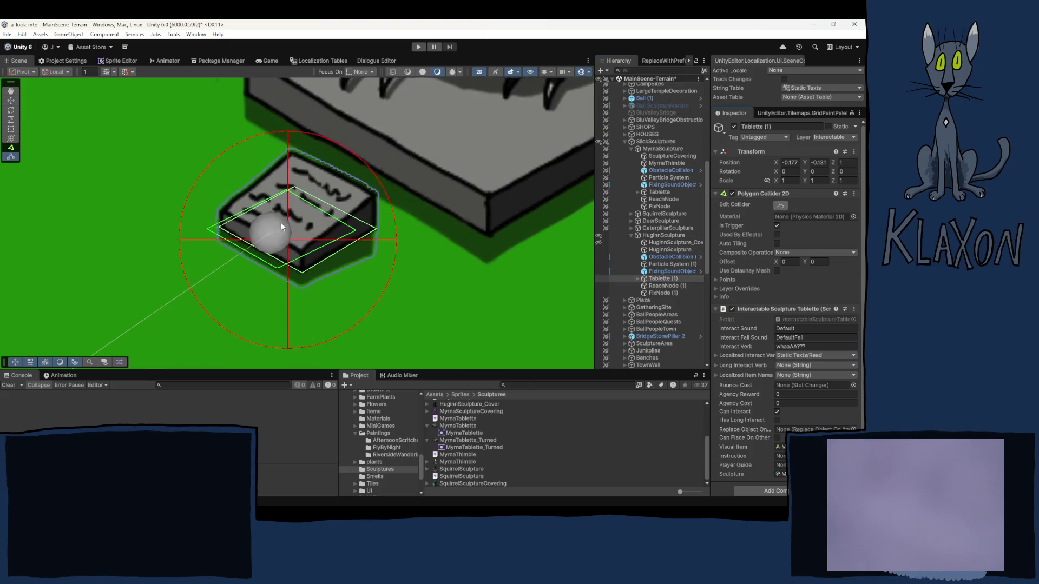
left_click_drag(201, 229, 205, 228)
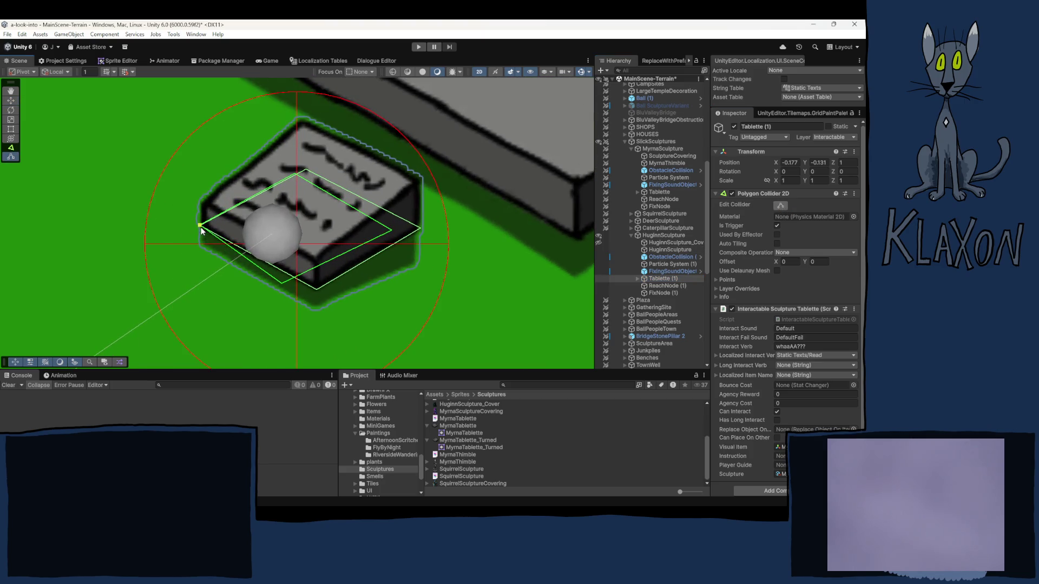
left_click_drag(298, 177, 306, 176)
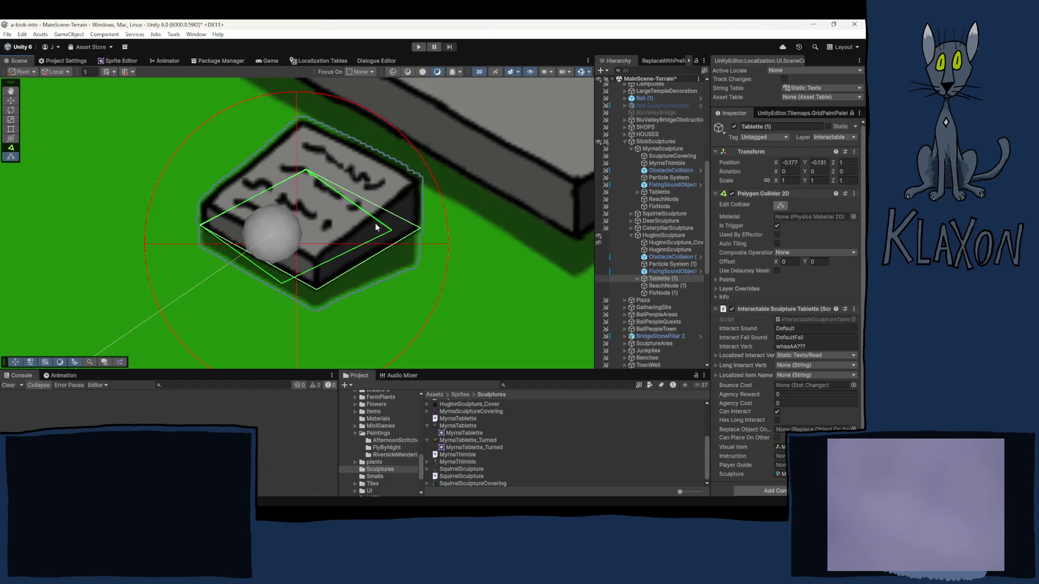
left_click_drag(392, 231, 421, 231)
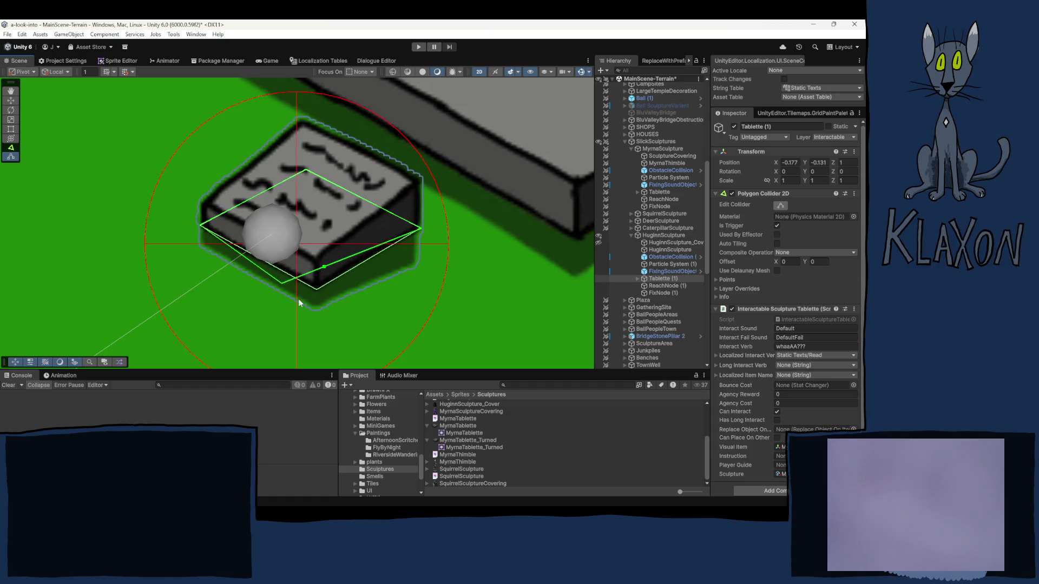
left_click_drag(280, 287, 316, 292)
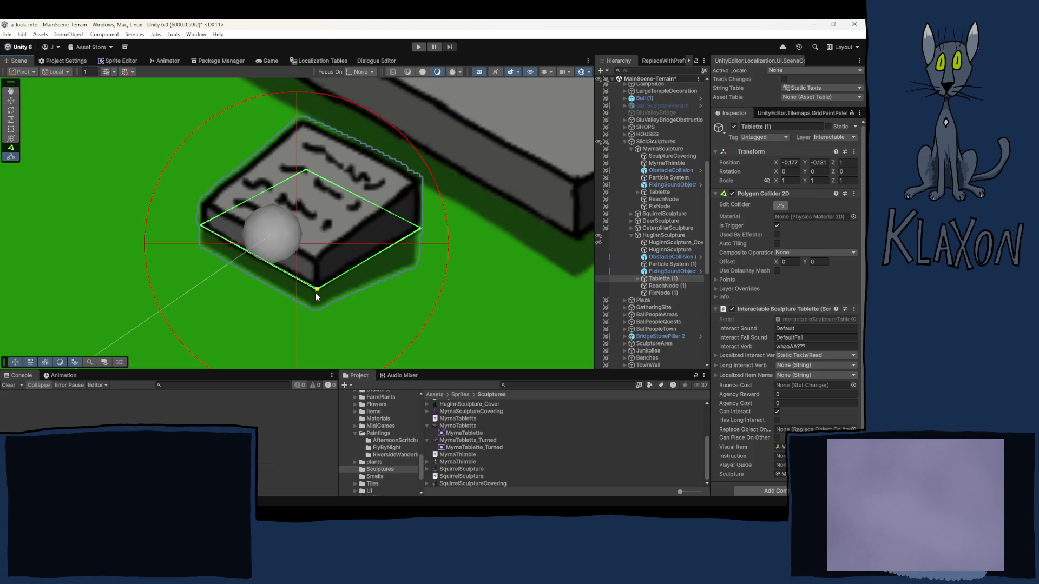
- Select Huginn's FixNode (1), then expand Myrna's Tablette and select MyrnaTablette
left_click(658, 286)
left_click(658, 291)
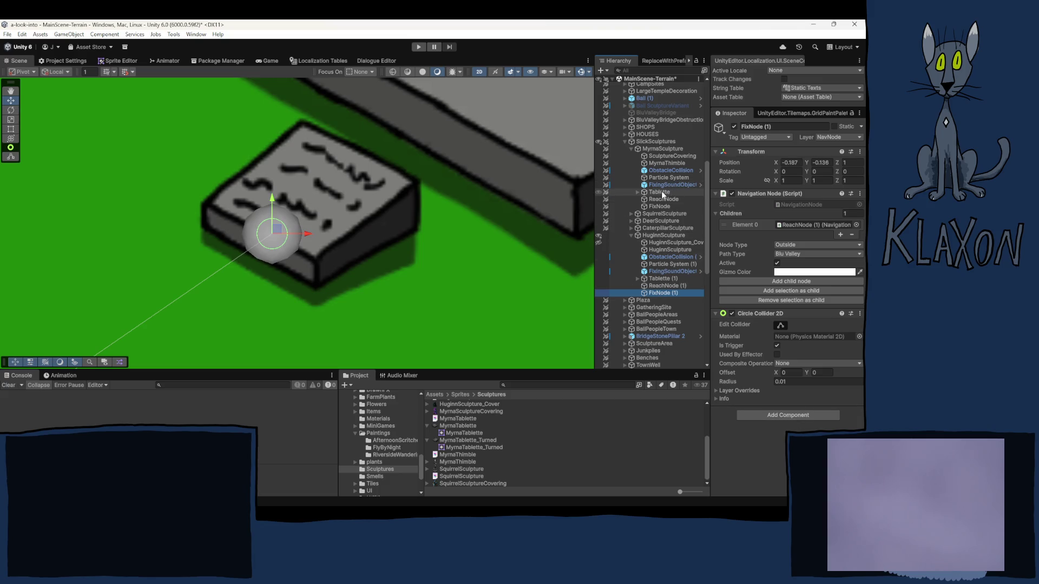
left_click(638, 193)
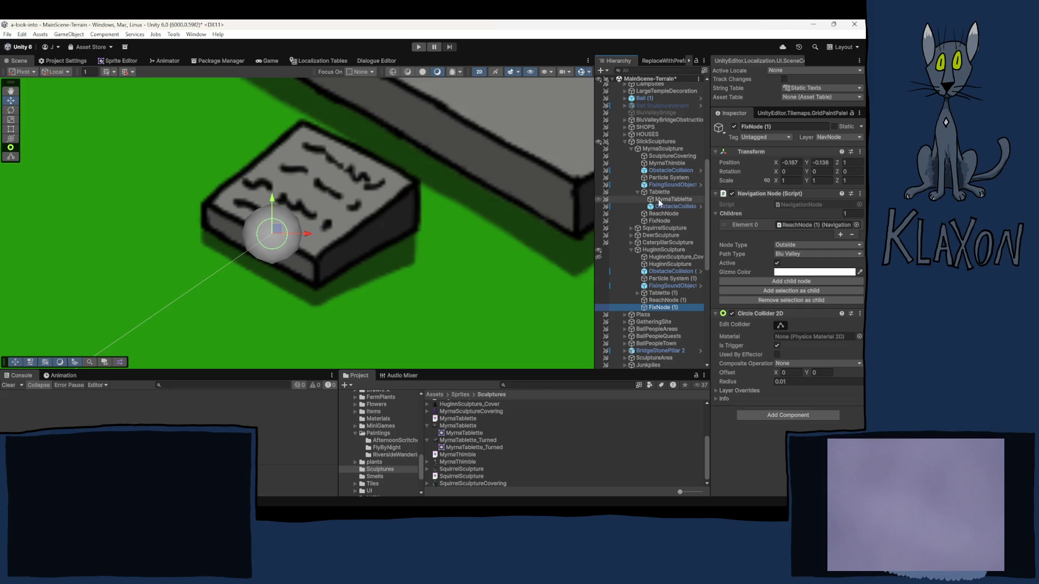
left_click(670, 199)
- Frame MyrnaTablette in the scene, zoom out to the garden, then select HuginnSculpture
key("f")
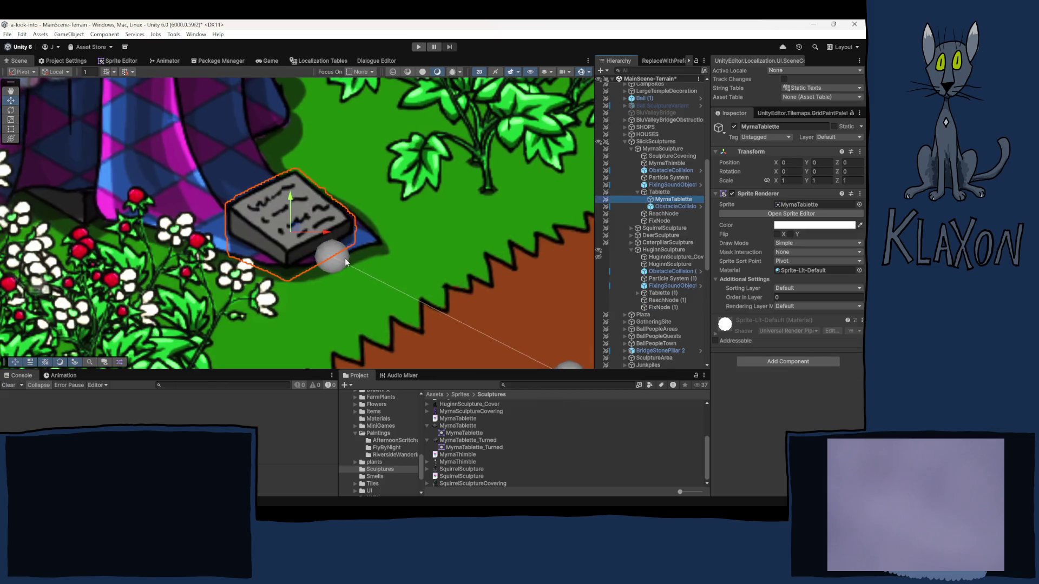
scroll(331, 233, "up", 2)
scroll(328, 233, "down", 3)
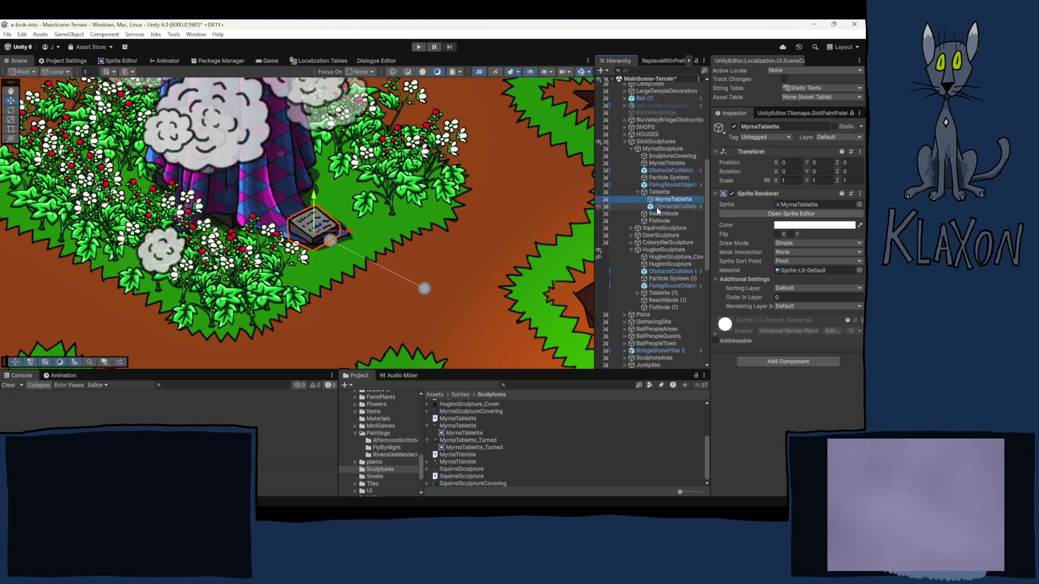
left_click(663, 250)
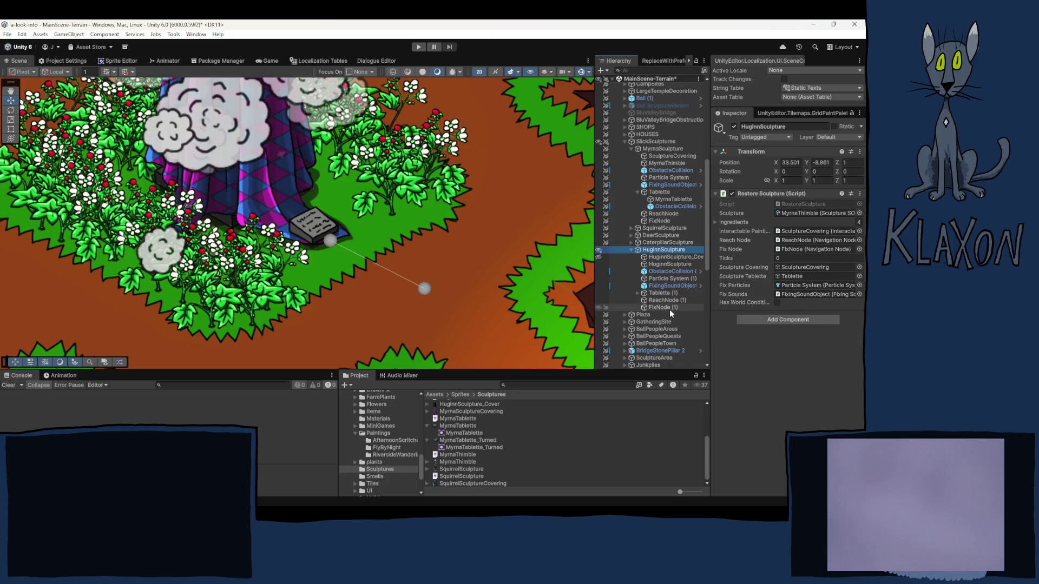
- Assign Tablette (1), HuginnSculpture_Cover, Particle System (1) and FixingSoundObject (1) to the Restore Sculpture fields
left_click_drag(662, 296, 798, 278)
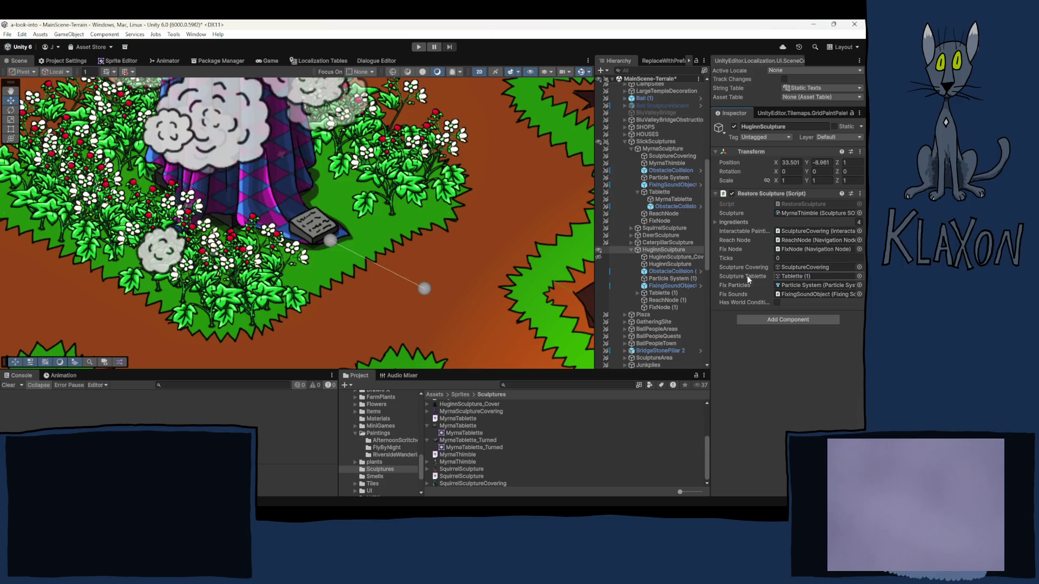
left_click_drag(661, 257, 801, 270)
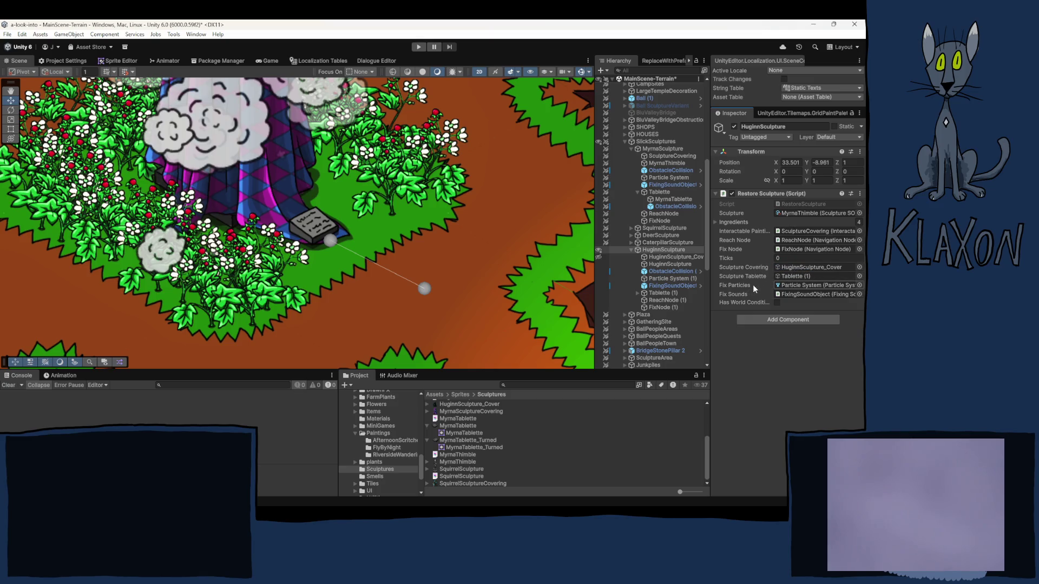
left_click_drag(669, 280, 799, 289)
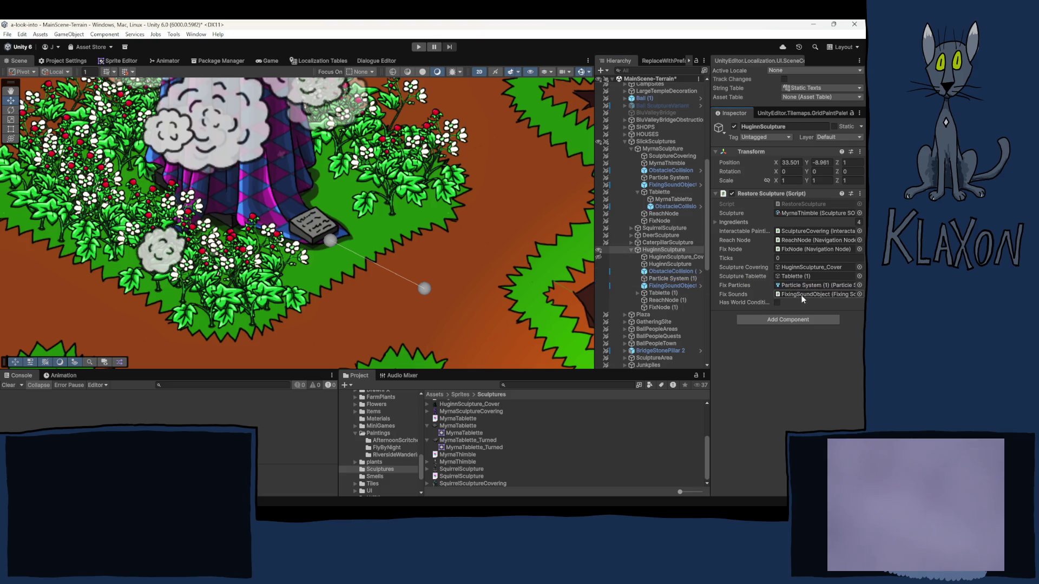
left_click_drag(673, 286, 801, 299)
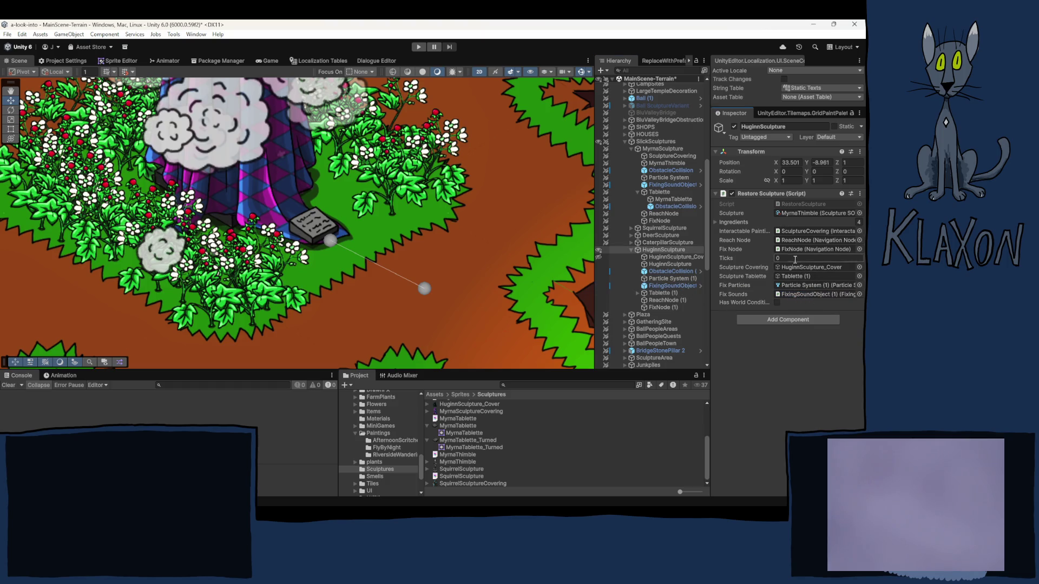
left_click(796, 233)
left_click(796, 242)
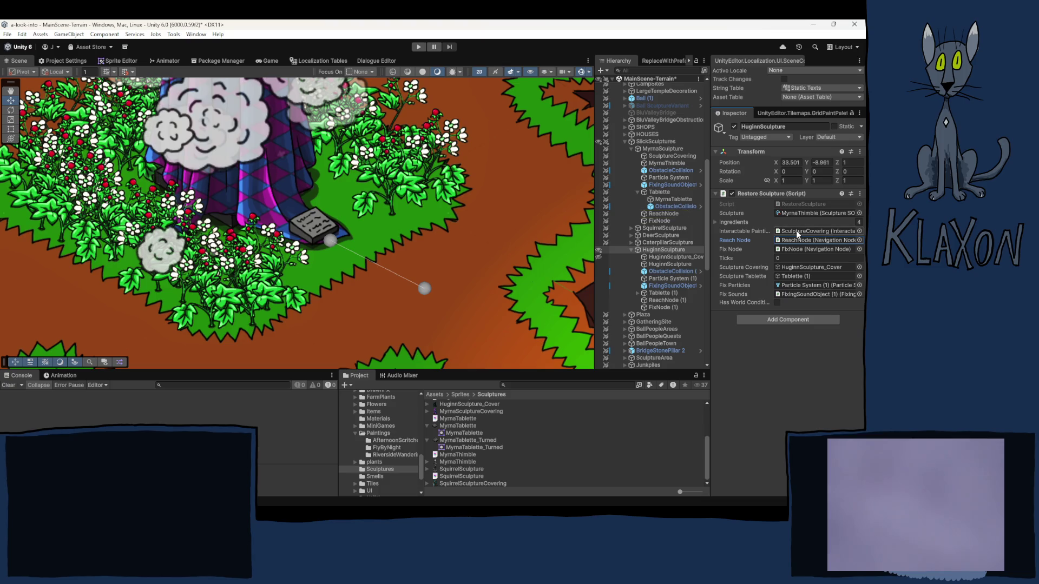
left_click_drag(671, 256, 810, 235)
- Verify the reach node, fix node, fix particles and fix sounds references, then locate the sculpture asset
left_click(793, 241)
left_click(793, 248)
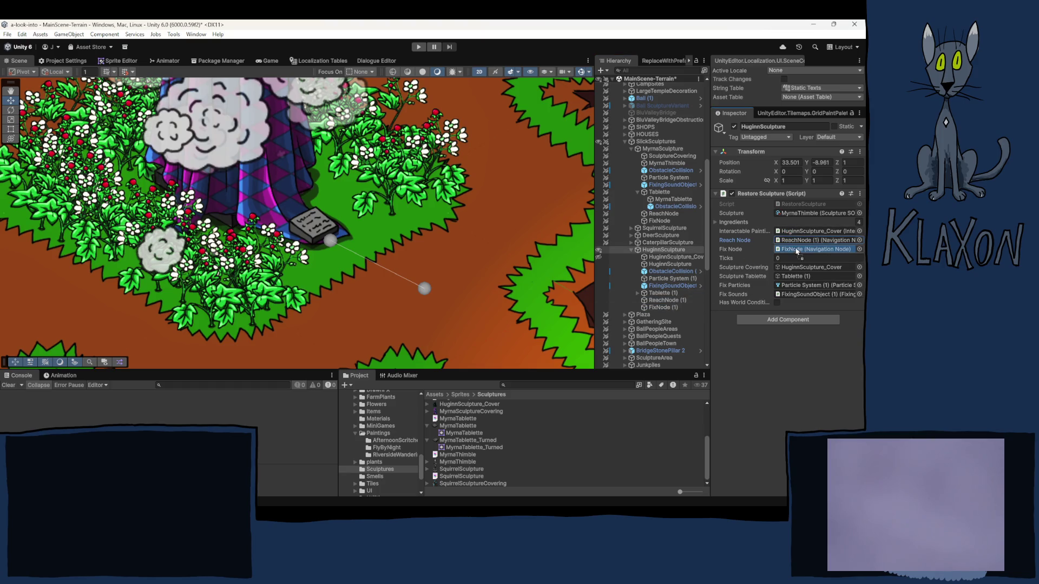
left_click(796, 250)
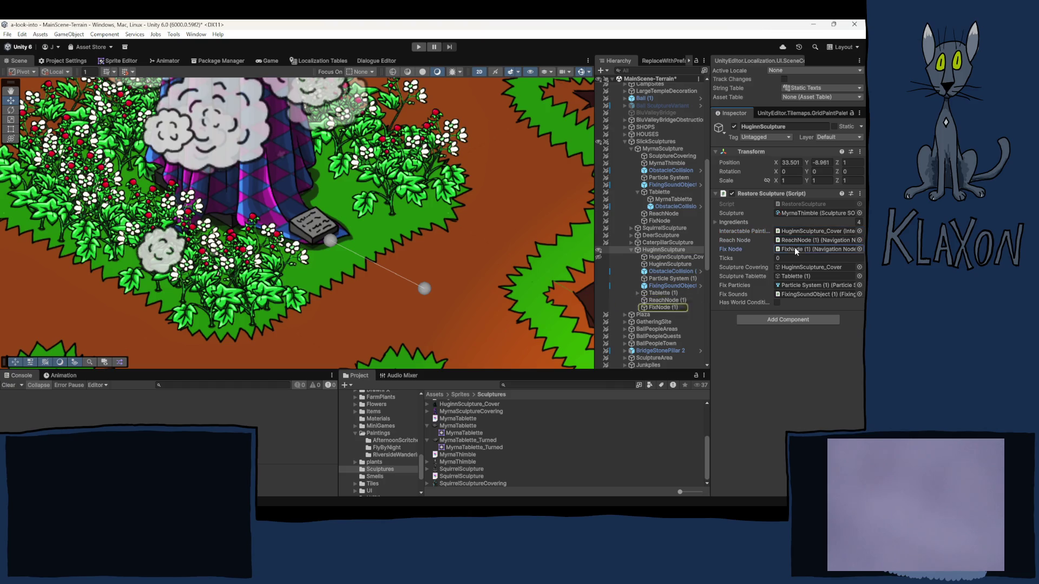
left_click(797, 268)
left_click(797, 286)
left_click(799, 296)
left_click(764, 369)
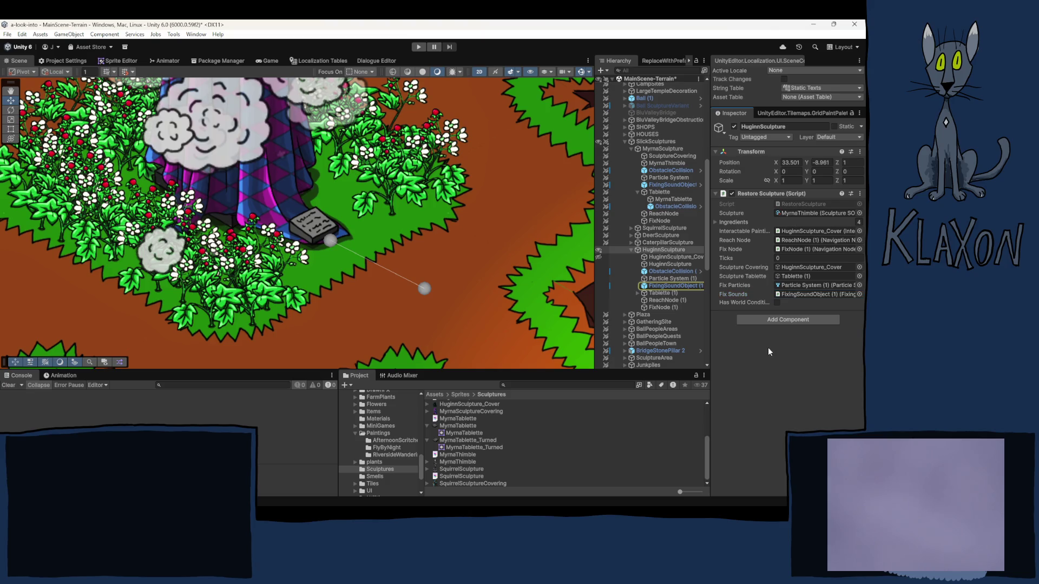
left_click(800, 215)
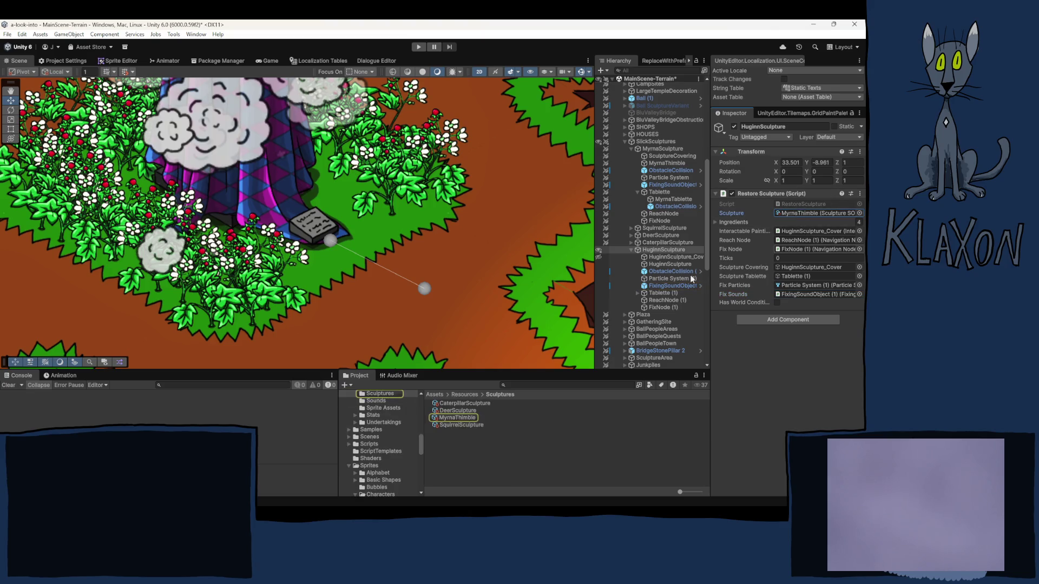
- Duplicate the MyrnaThimble sculpture asset and rename the copy HuginnSculpture
left_click(456, 418)
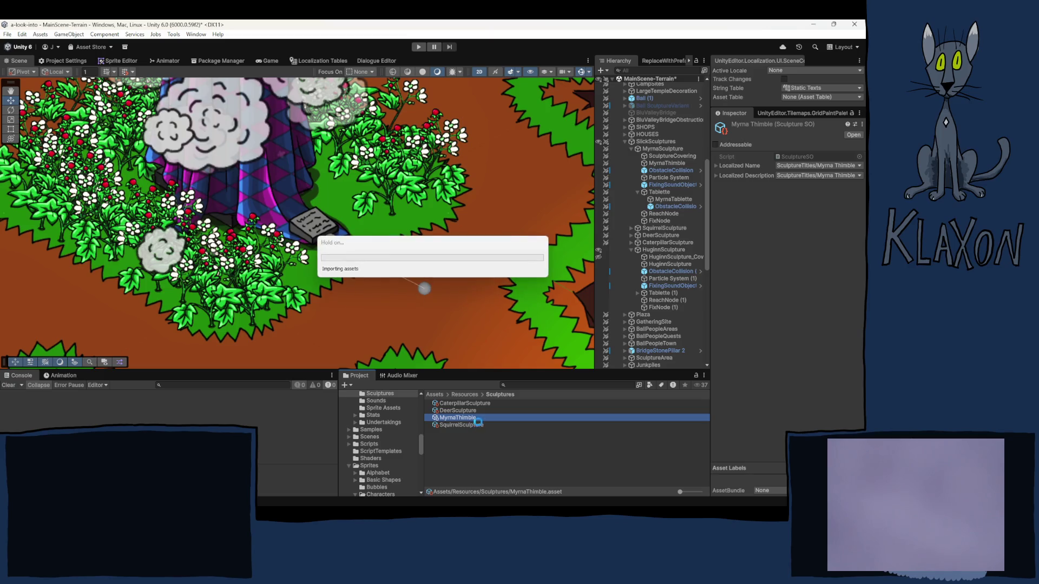
left_click(468, 426)
type("Hugin")
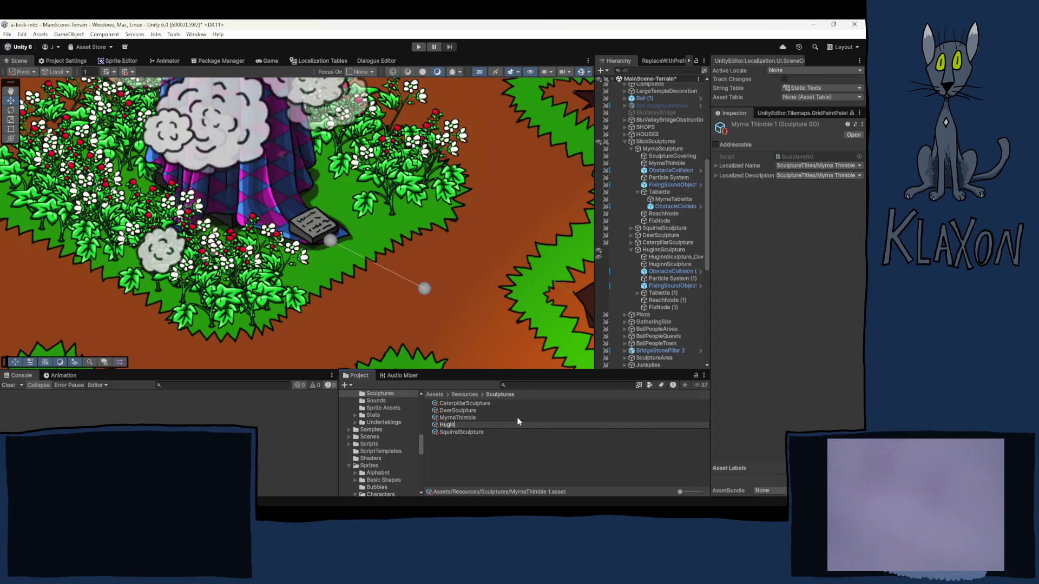
type("Sculptur")
type("e")
key("Return")
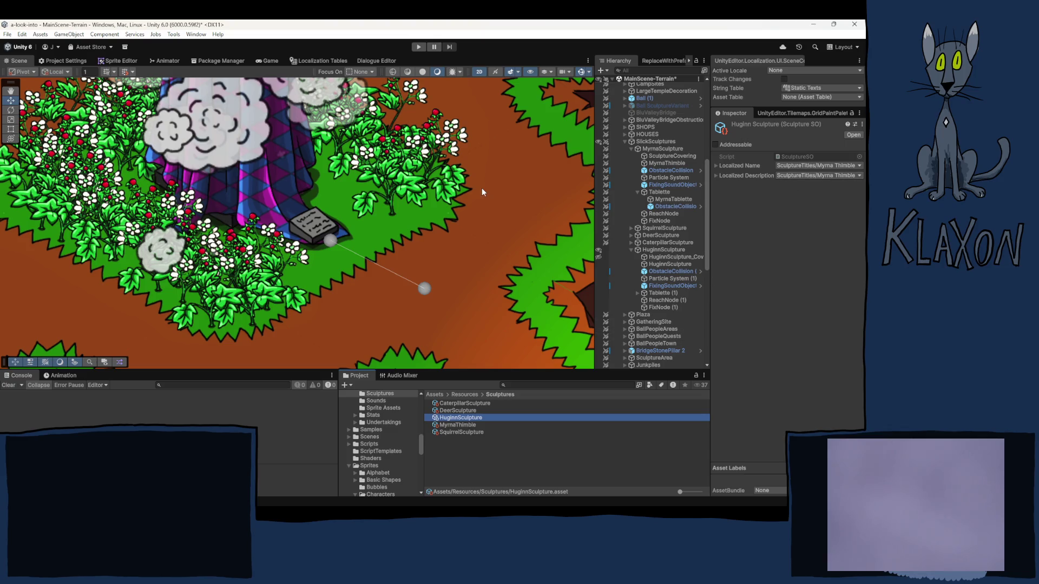
left_click(319, 60)
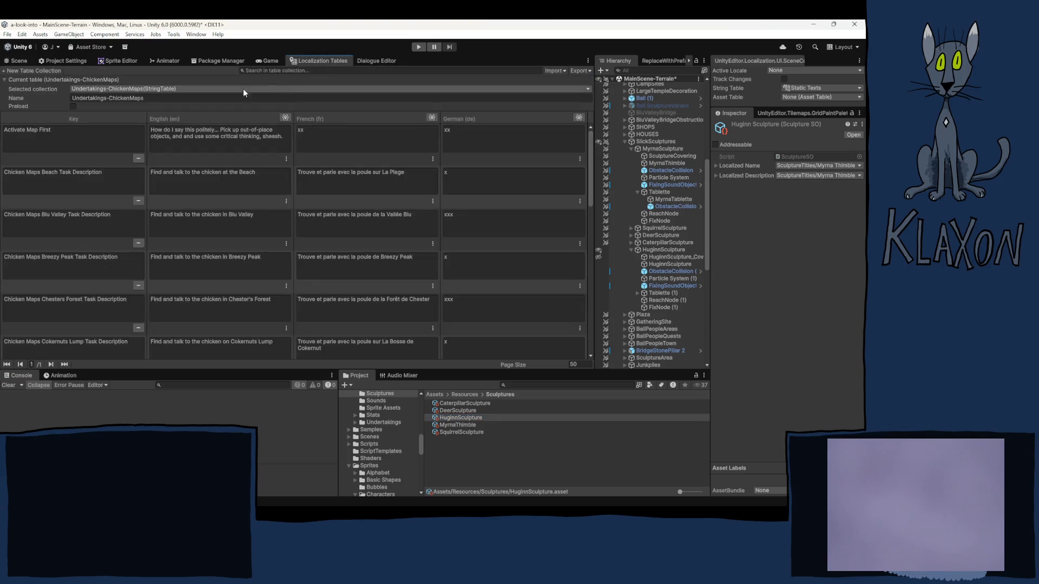
- Switch the Localization Tables window to the SculptureTitles string table
left_click(89, 82)
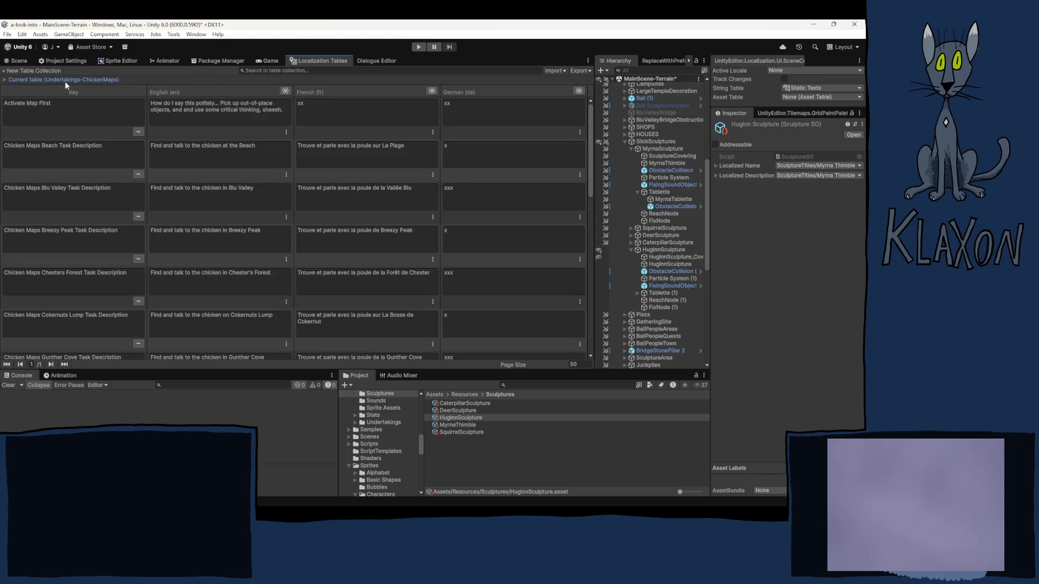
left_click(44, 81)
left_click(119, 89)
mouse_move(125, 99)
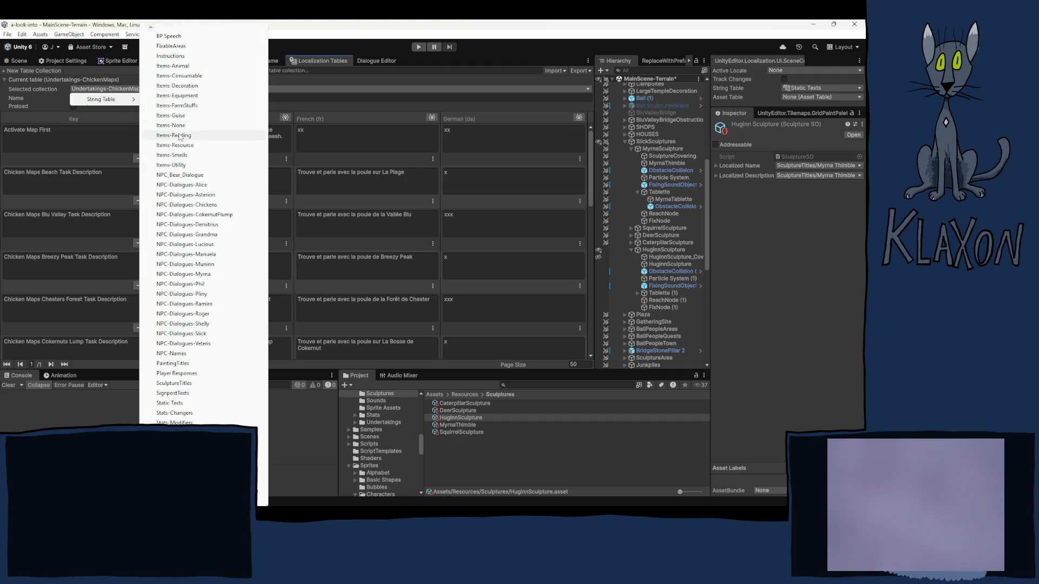
left_click(178, 383)
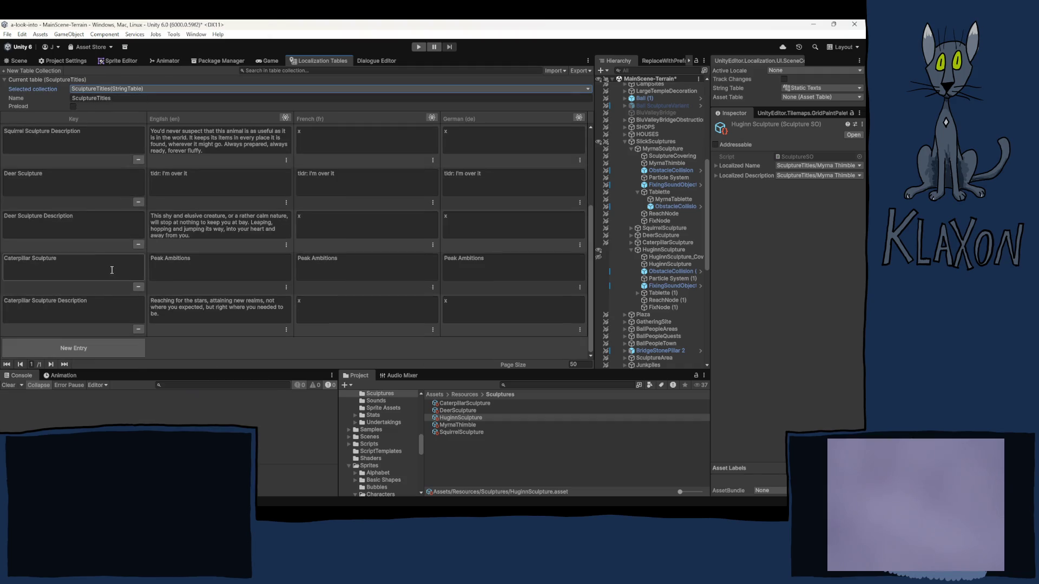
- Copy the Squirrel Sculpture key and paste it into a new entry at the table's end
scroll(59, 227, "up", 3)
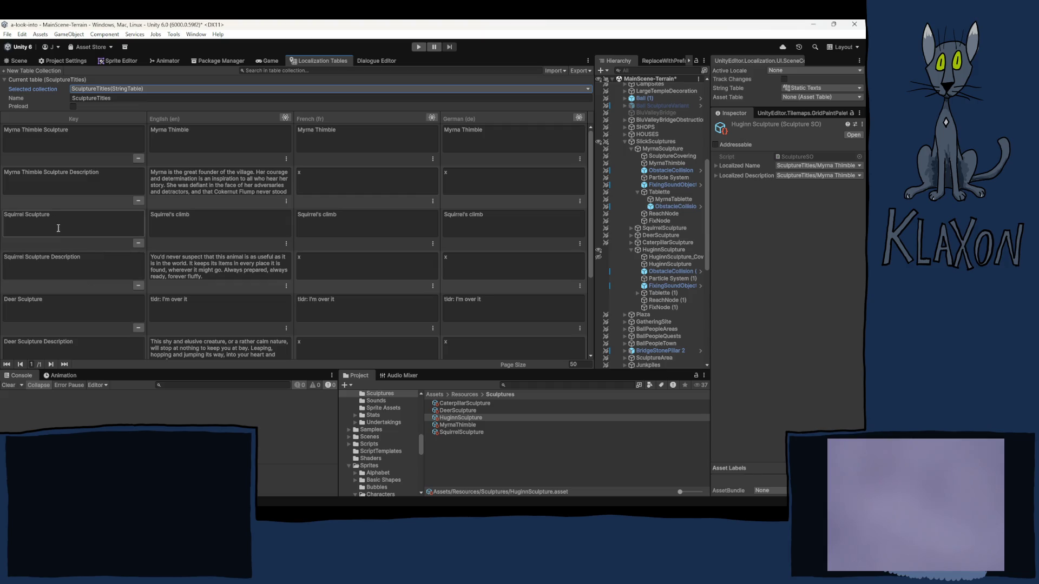
left_click(68, 232)
scroll(64, 242, "down", 3)
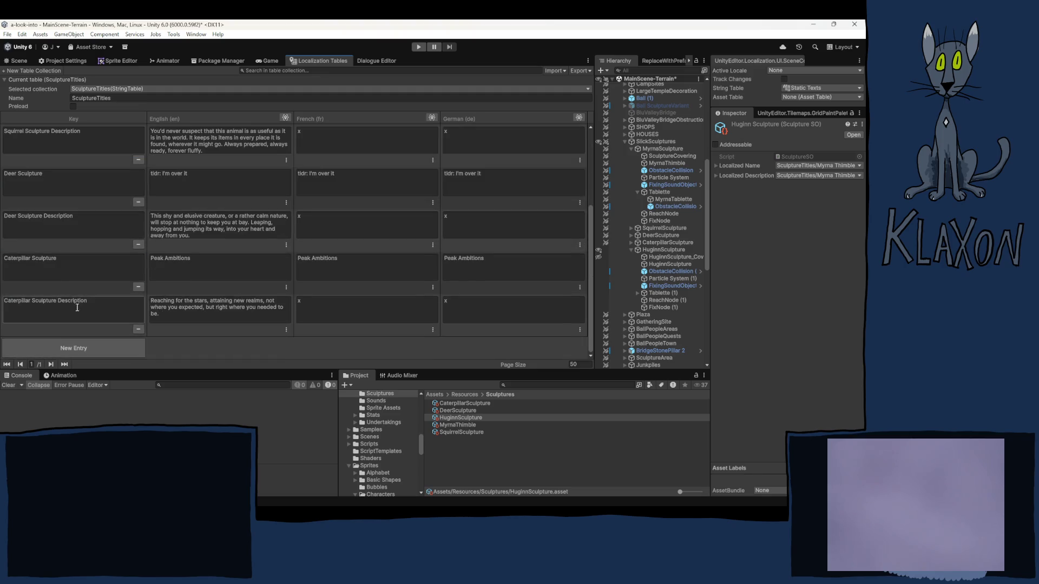
left_click(66, 346)
type("Squirrel Sculpture")
- Rename the new key to Huginn Sculpture and add a Huginn Sculpture Description entry
double_click(21, 301)
type("Huginn")
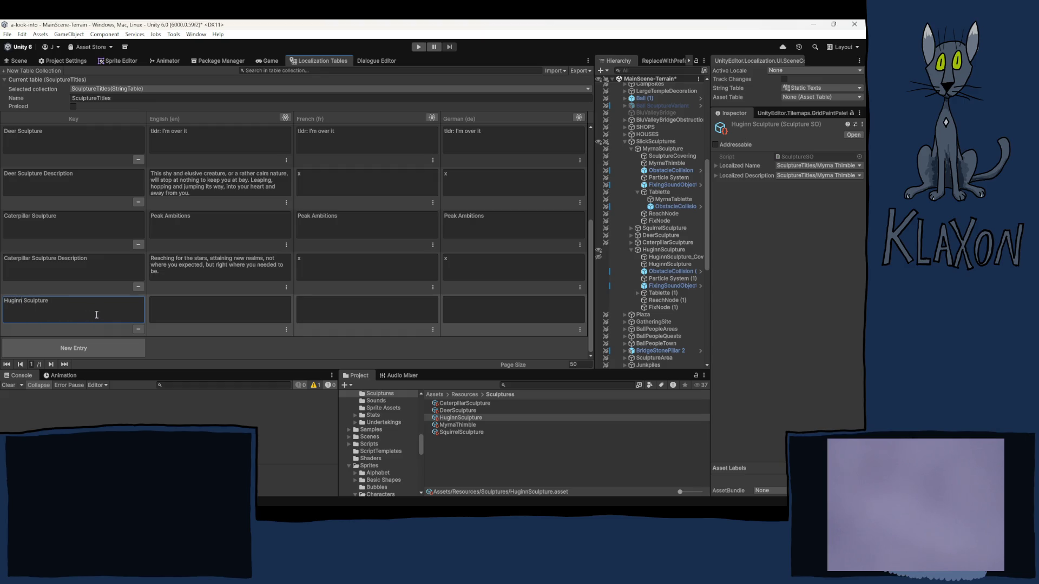
key("ctrl+a")
key("ctrl+c")
left_click(80, 353)
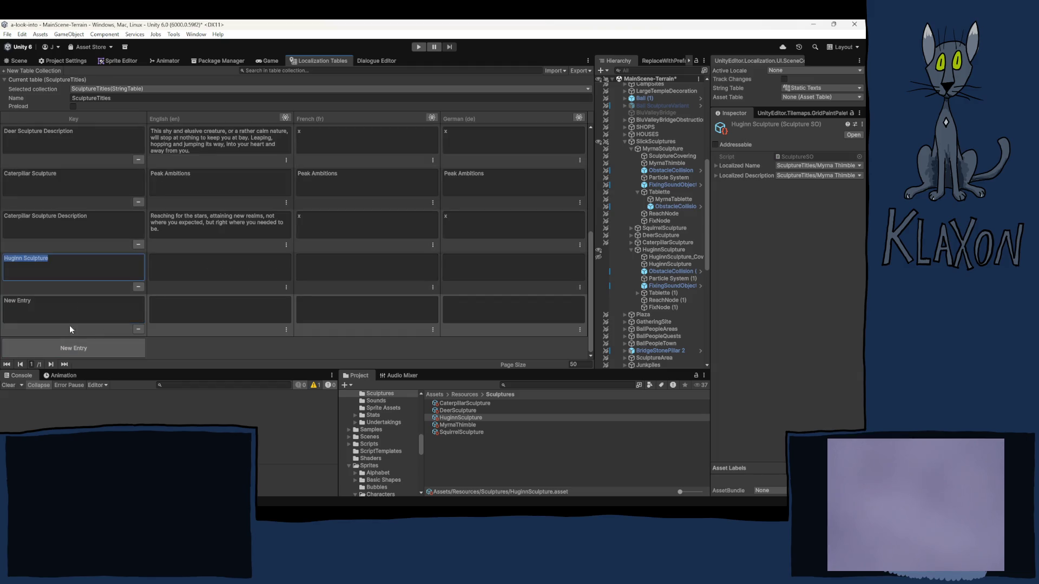
key("ctrl+v")
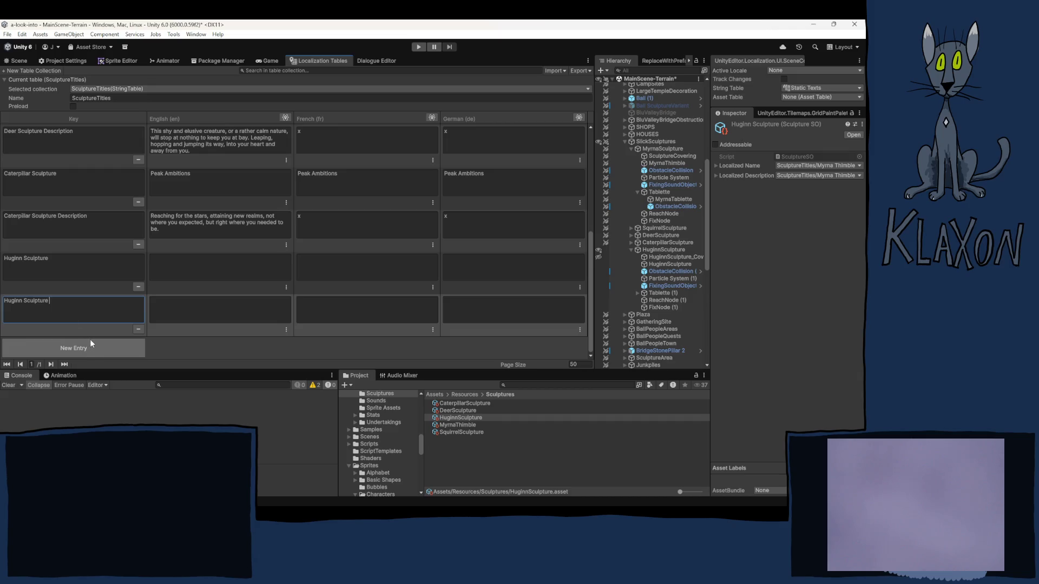
type("Desc")
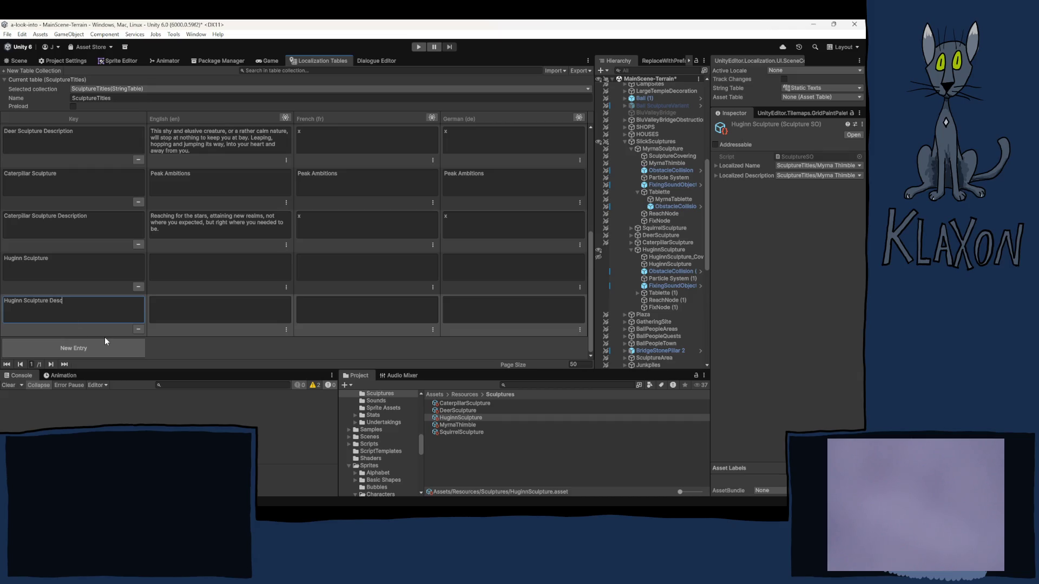
type("ription")
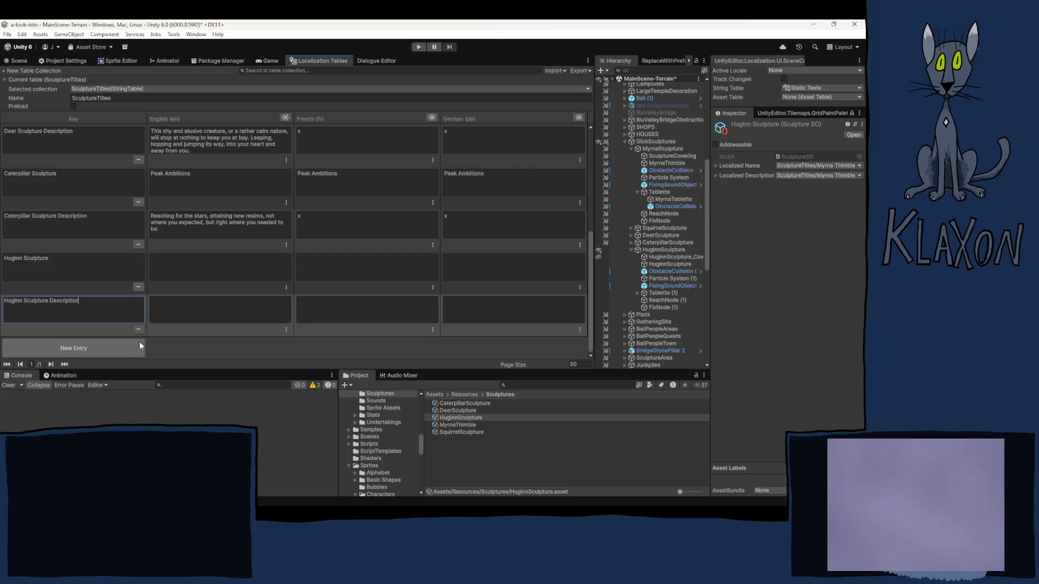
- Enter 'Huginn' as the English text of Huginn Sculpture
scroll(158, 295, "up", 5)
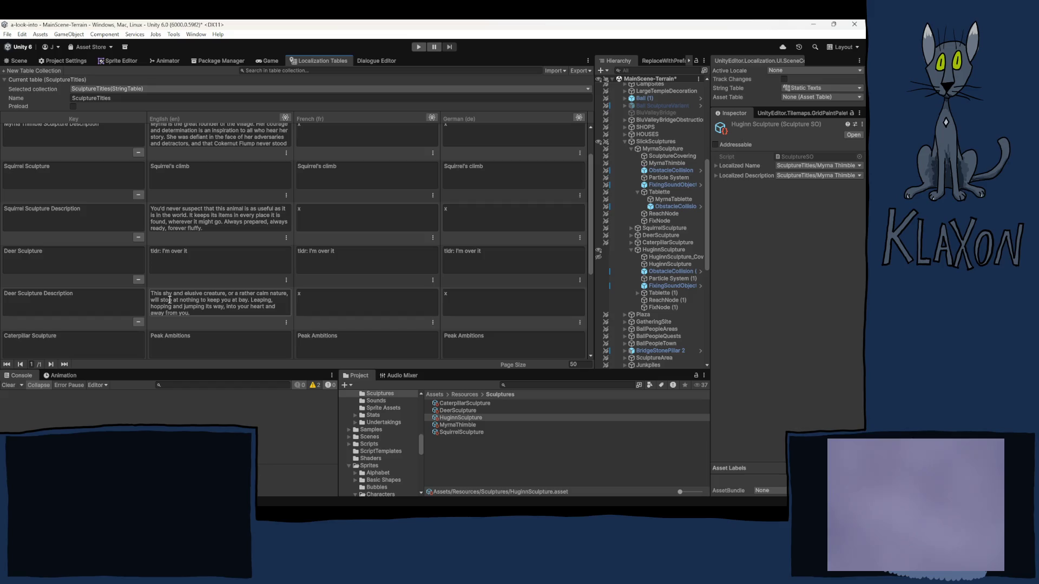
scroll(170, 293, "down", 5)
left_click(173, 264)
type("Hugg")
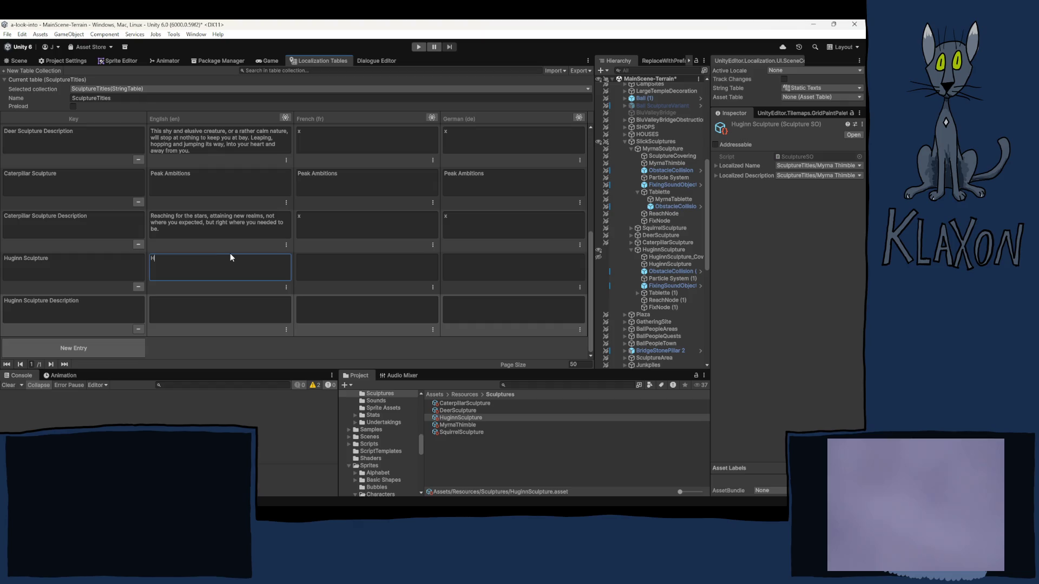
key("BackSpace")
type("inn")
scroll(283, 234, "up", 3)
scroll(284, 234, "up", 3)
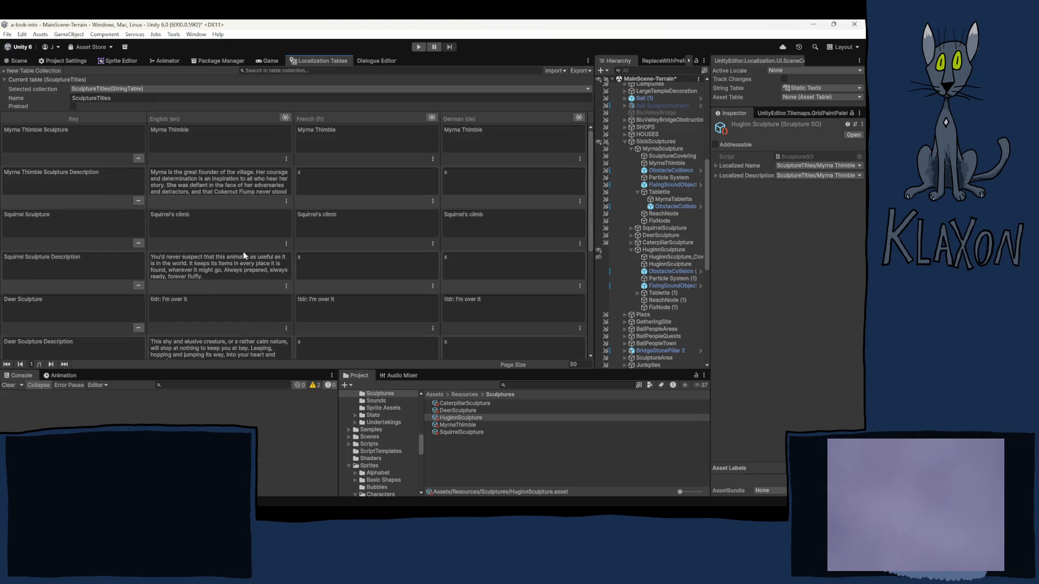
scroll(249, 242, "down", 6)
type("Huginn")
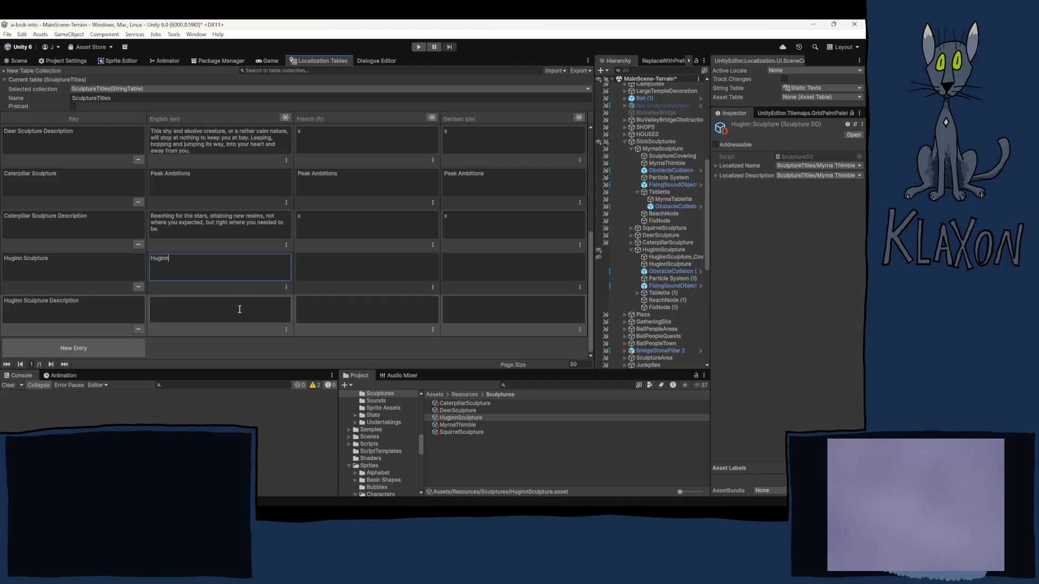
left_click(208, 305)
- Reselect the word 'The' in Huginn Sculpture Description's English cell
scroll(207, 267, "up", 5)
scroll(213, 263, "down", 5)
type("The")
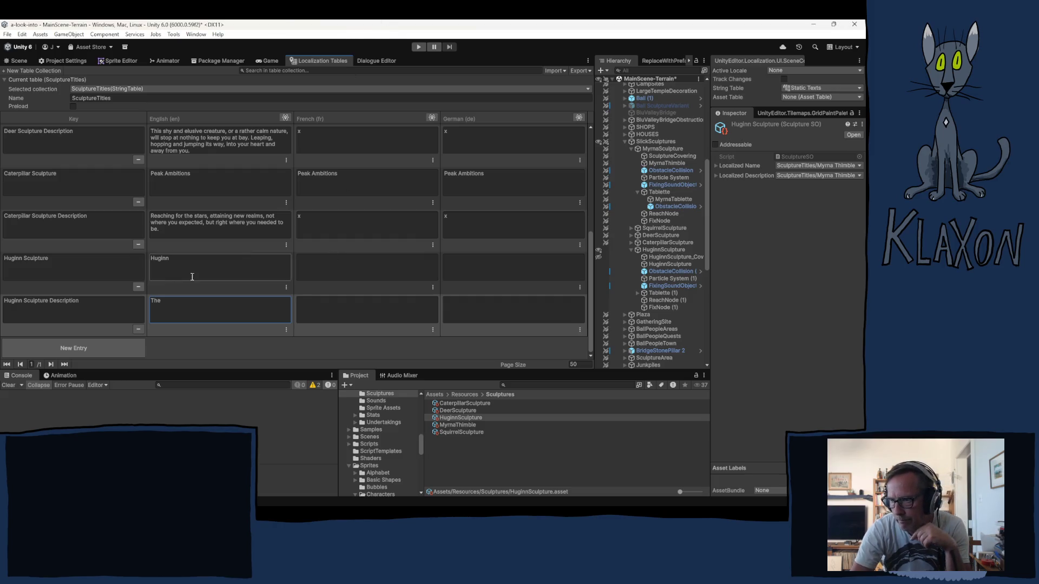
left_click(185, 303)
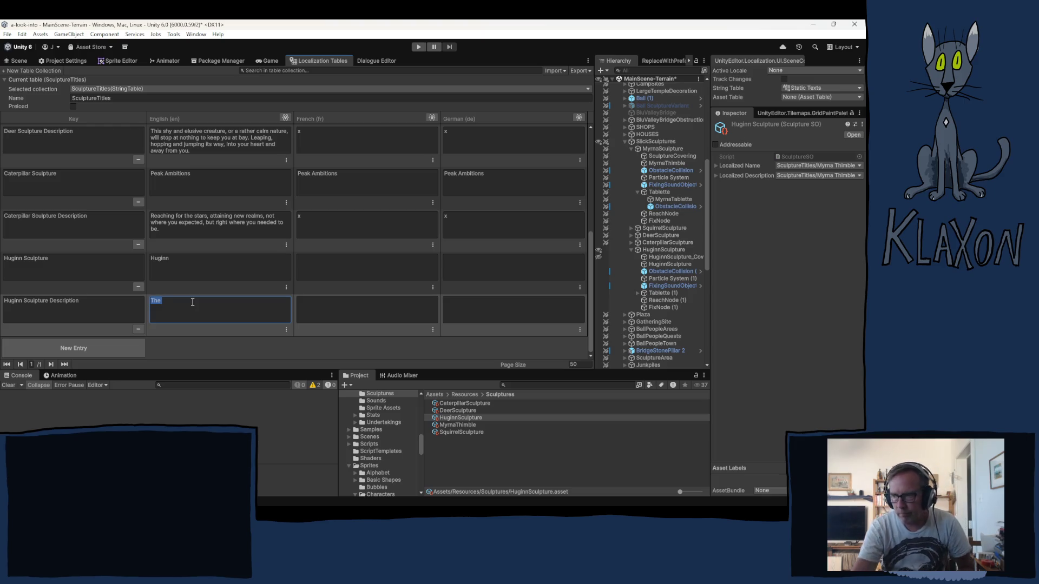
- Dismiss the browser preview and place the caret after 'The' in the English description cell
mouse_move(324, 506)
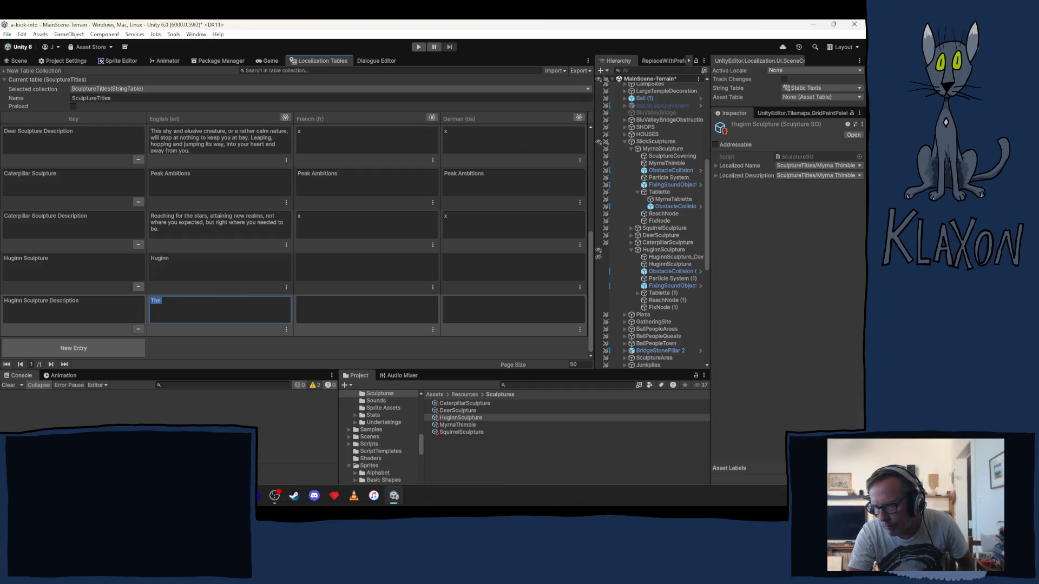
mouse_move(175, 495)
left_click(154, 417)
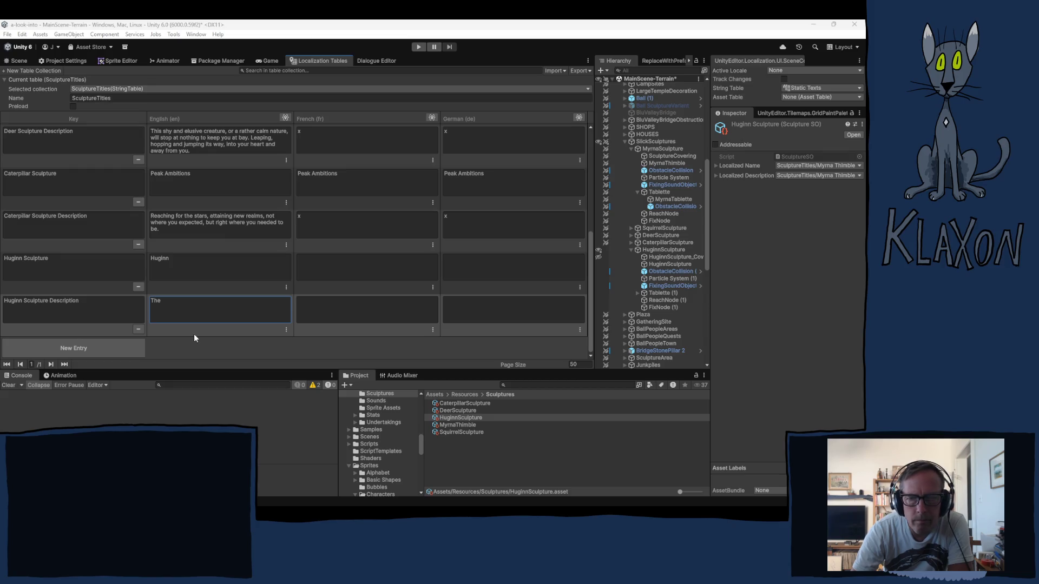
left_click(203, 309)
left_click(193, 305)
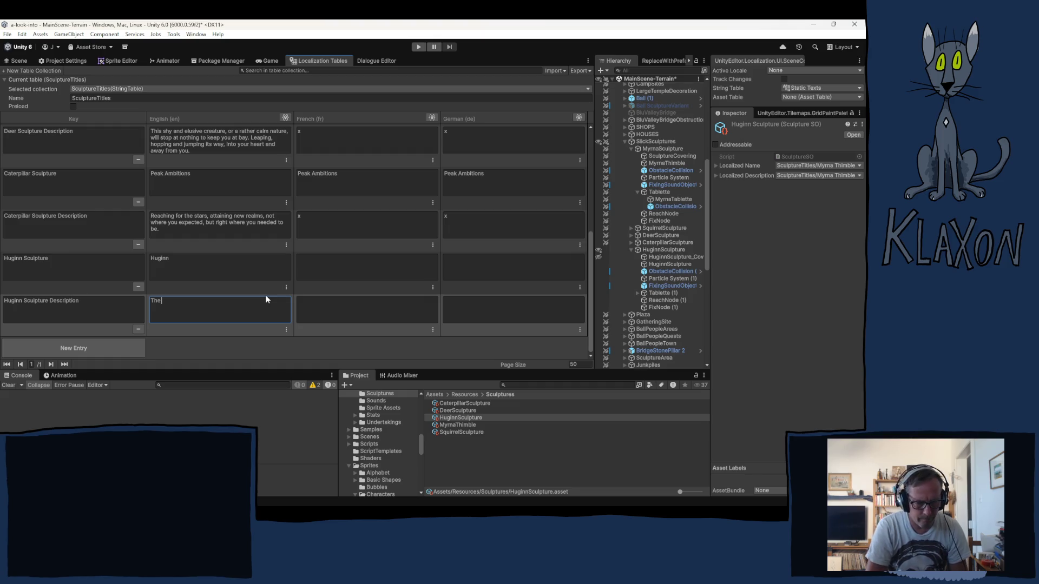
- Add 'mind of the two brothers, Huginn was the creator, while' after 'The', correcting typos
type("mind of")
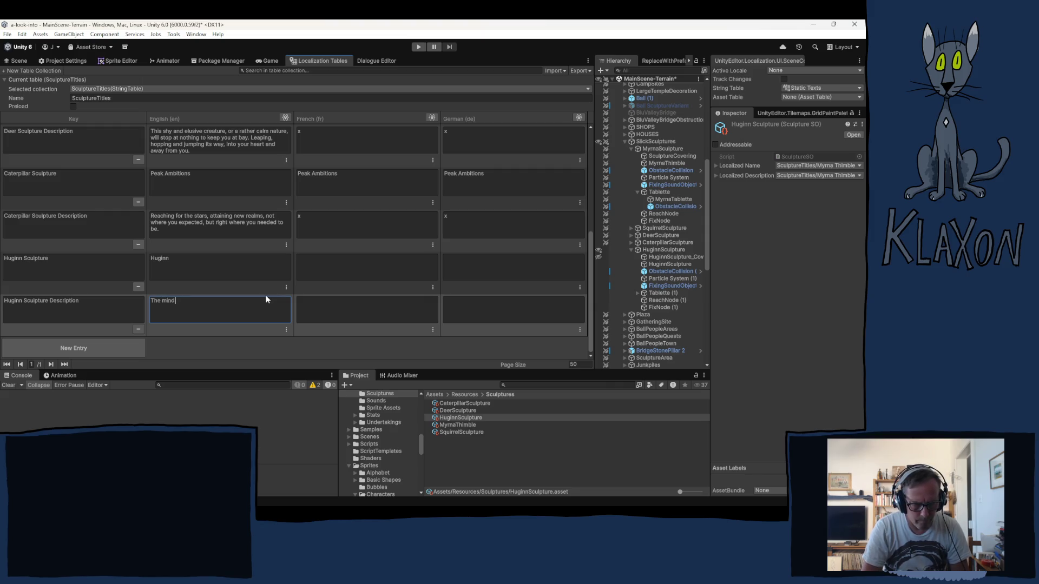
type(" the t")
type("wo ")
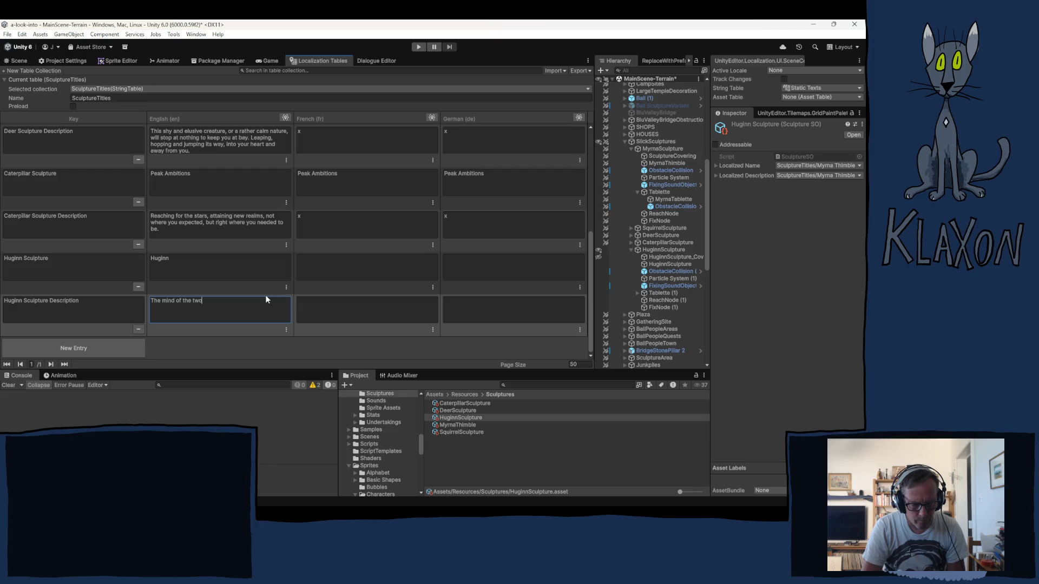
type("brothwe")
key("BackSpace")
key("BackSpace")
key("BackSpace")
type("ers, H")
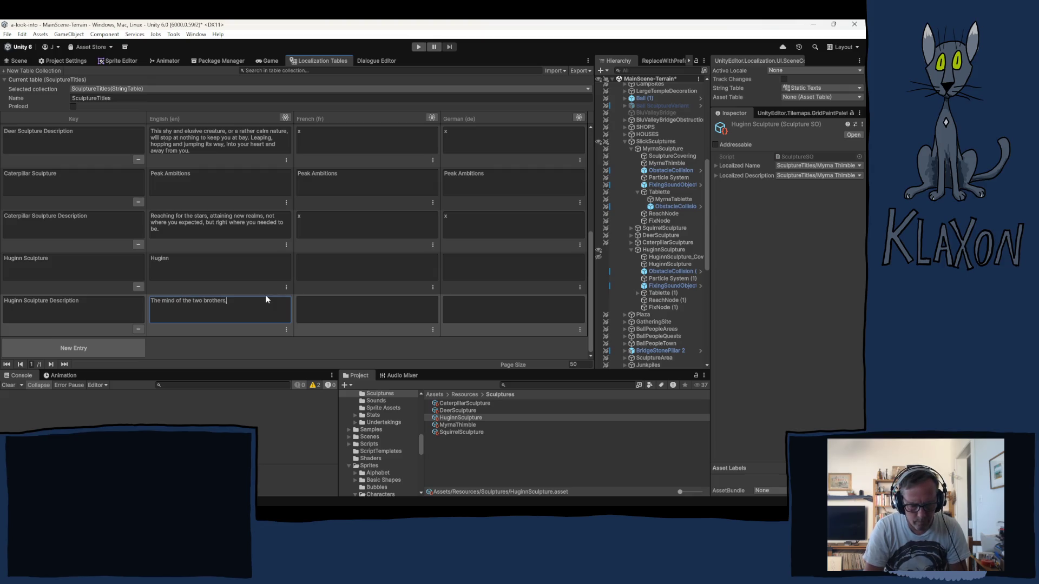
type("uginn ")
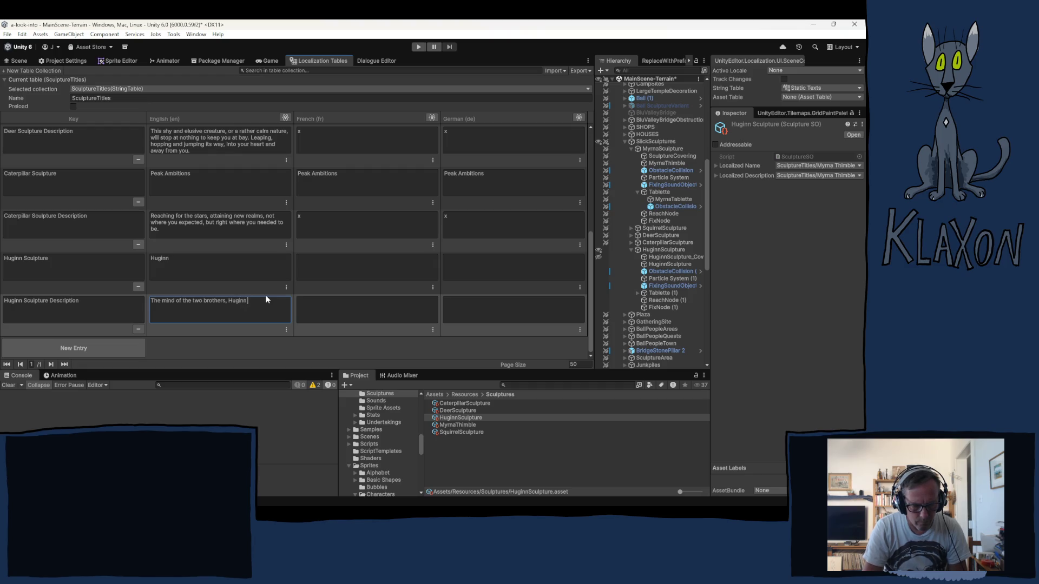
type("was")
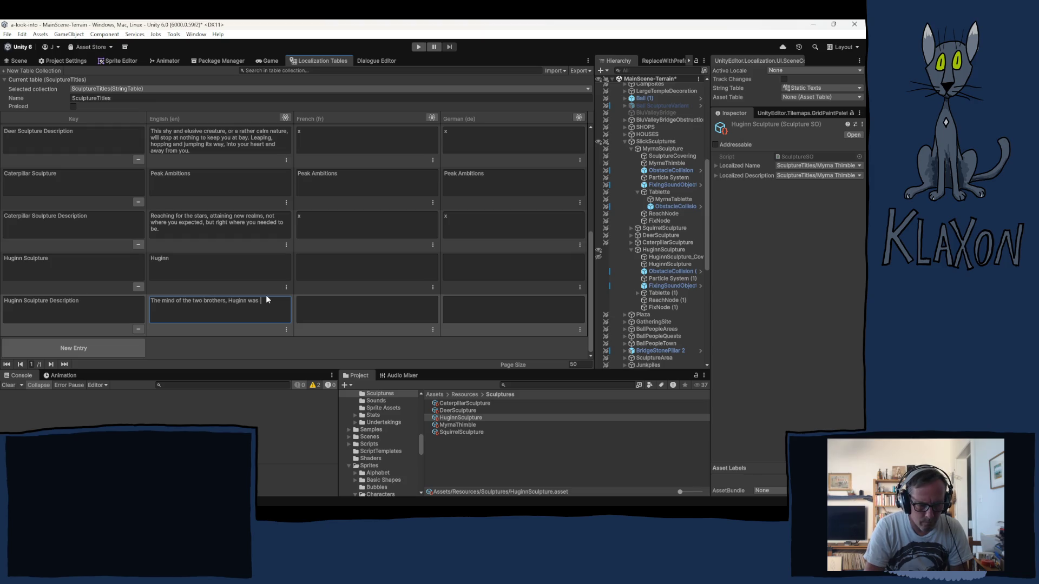
type("eator")
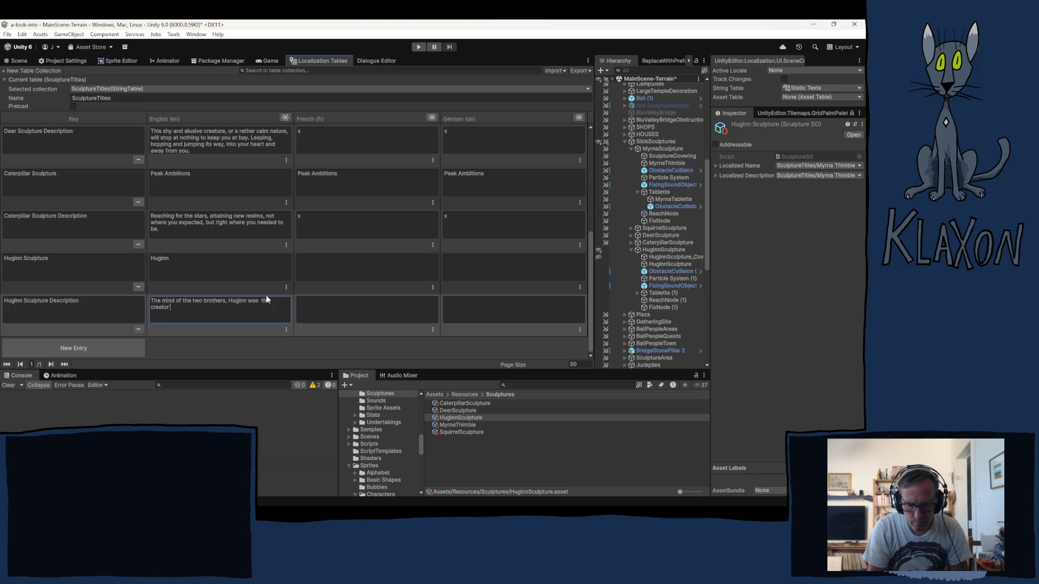
key("BackSpace")
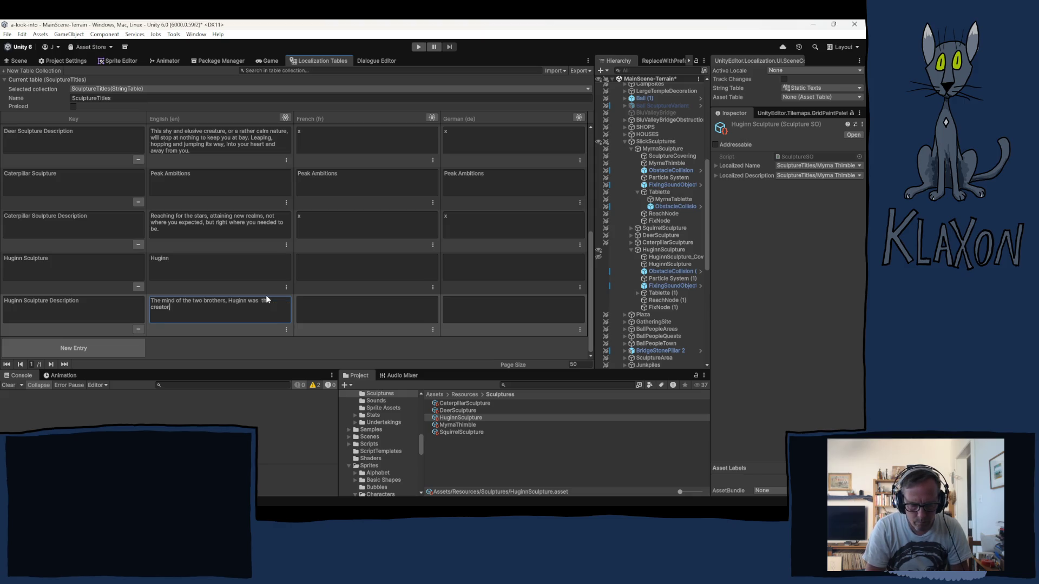
type("while")
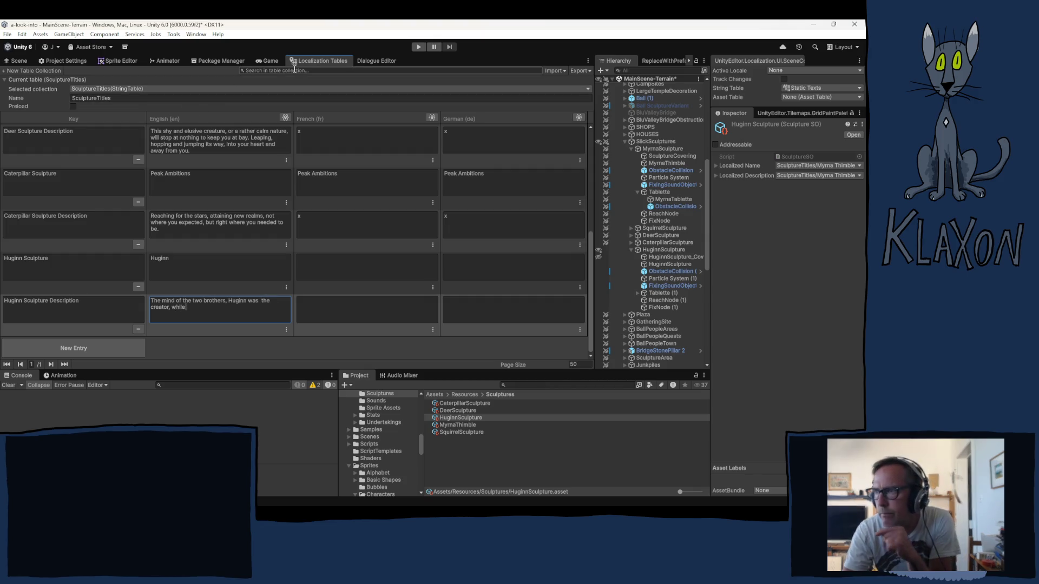
- Switch the Localization Tables view to the NPC-Names string table collection
left_click(113, 88)
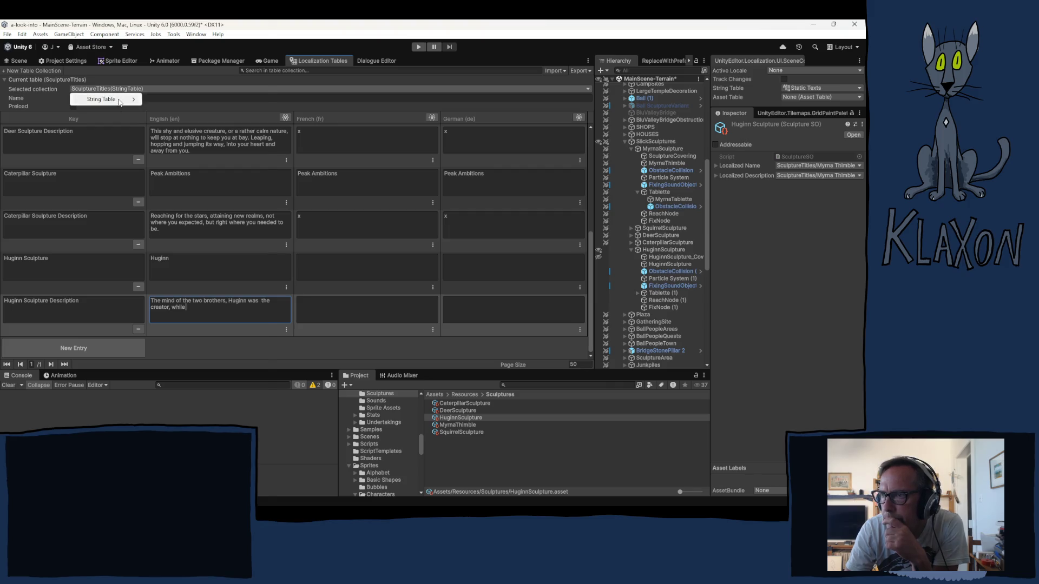
mouse_move(120, 102)
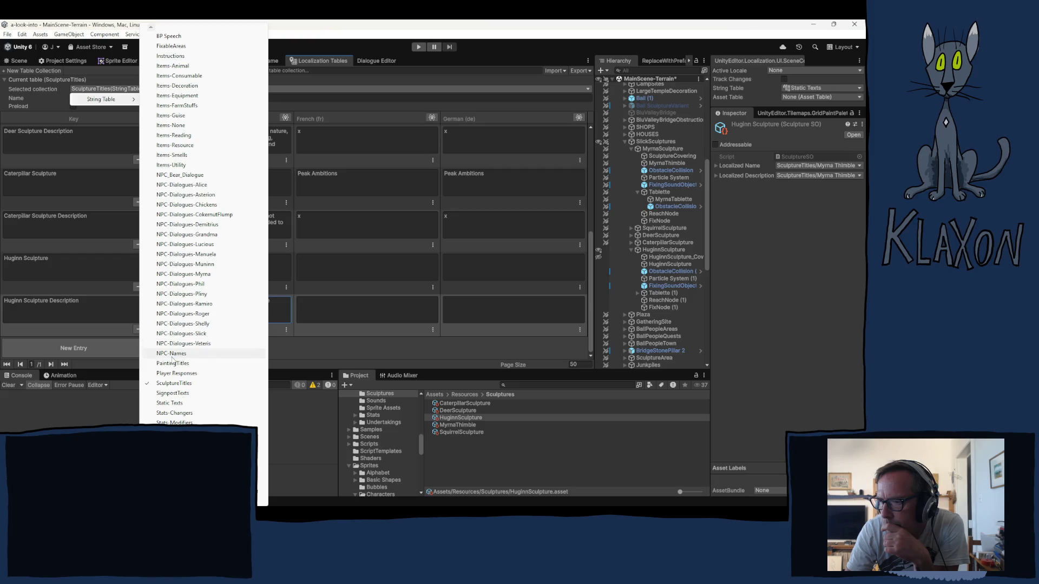
left_click(172, 354)
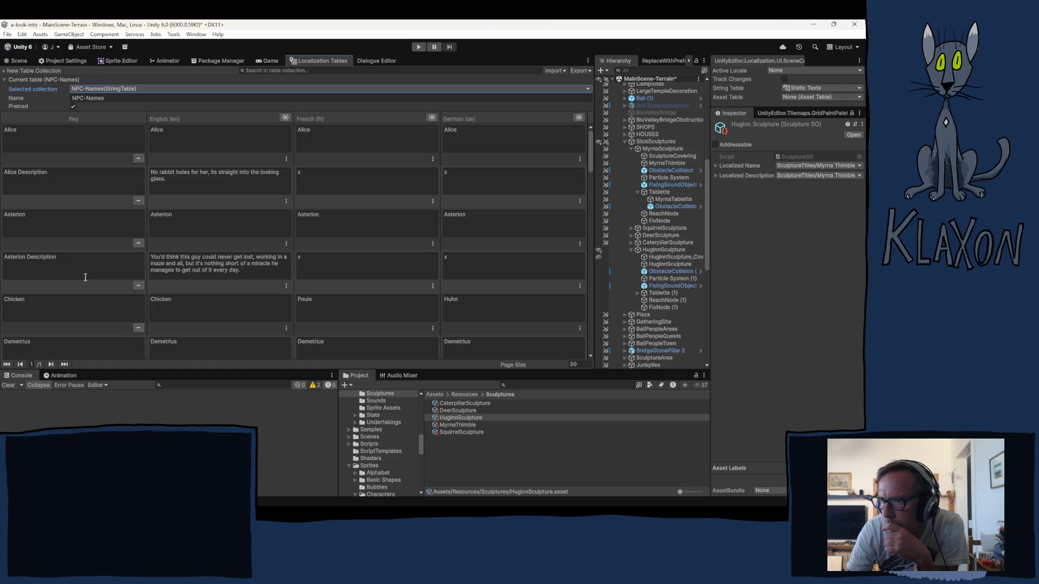
scroll(149, 271, "down", 10)
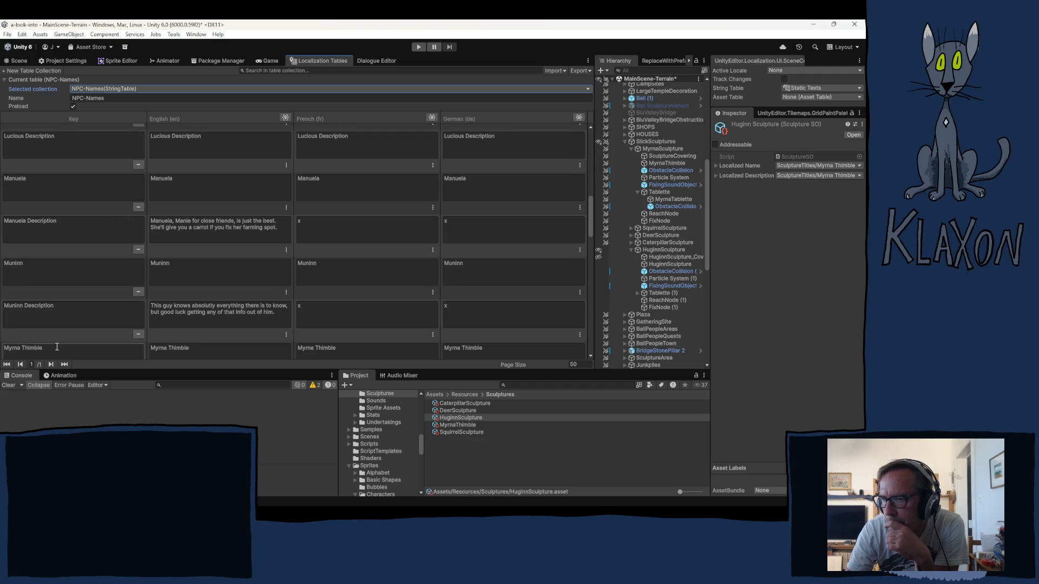
- Load the SculptureTitles table and scroll to the English Huginn Sculpture description
left_click(115, 88)
mouse_move(117, 100)
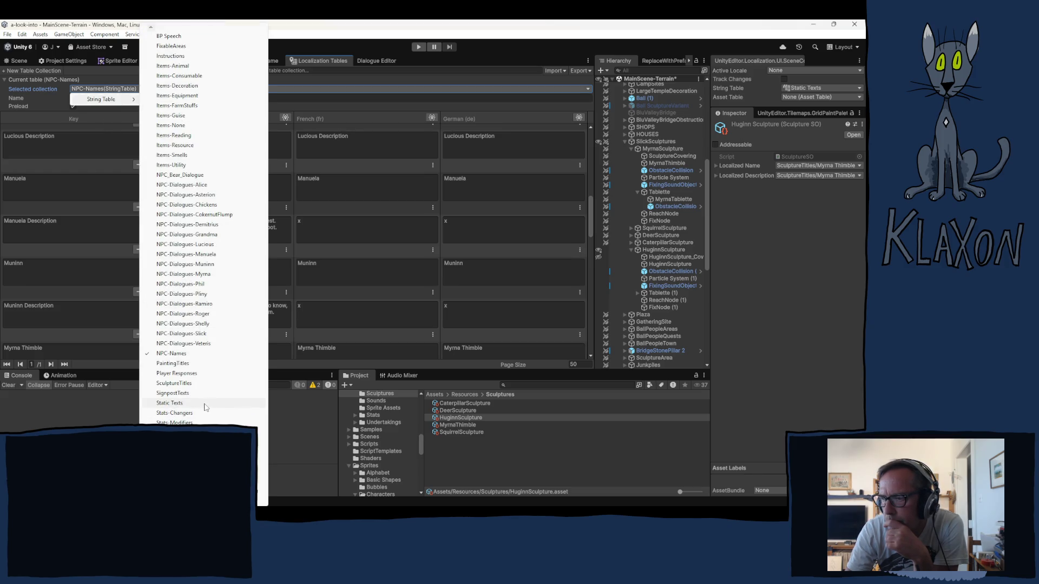
left_click(176, 383)
scroll(201, 332, "down", 5)
scroll(201, 332, "down", 2)
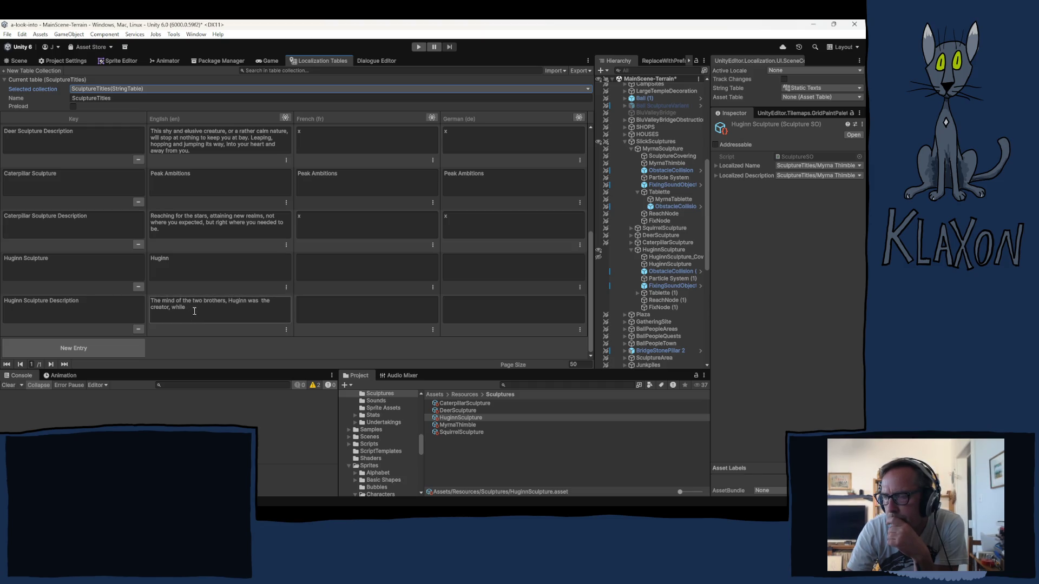
left_click(190, 310)
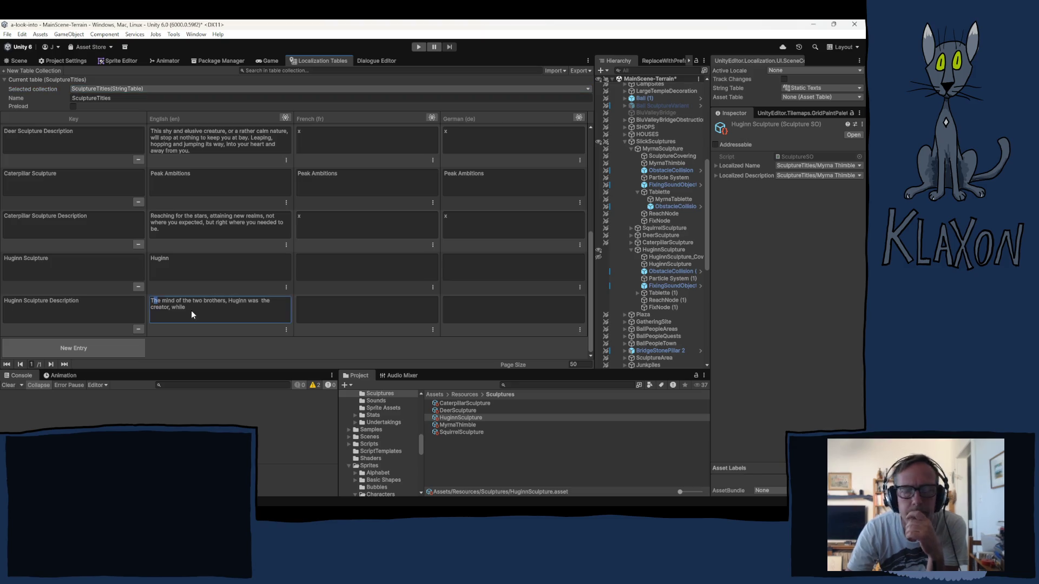
- Replace the English Huginn description with the draft 'Huginn, painter, thinker,' and check the scene
key("ctrl+a")
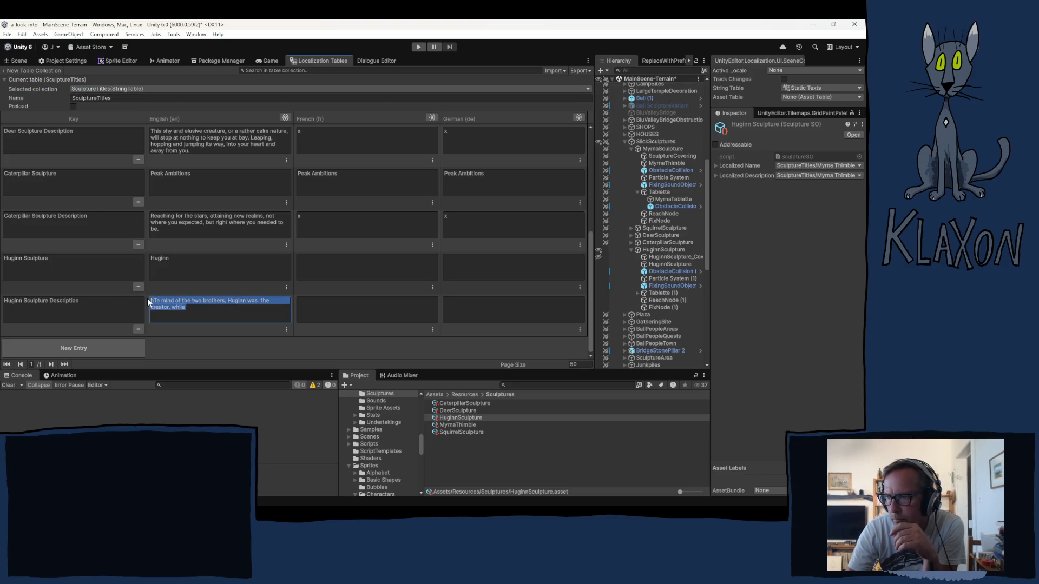
type("Hugg")
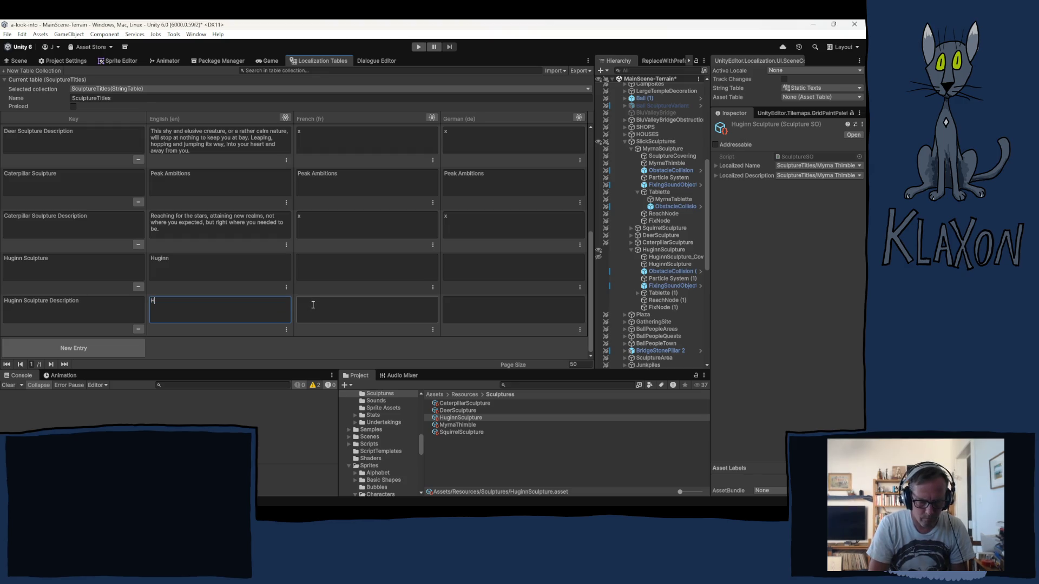
key("BackSpace")
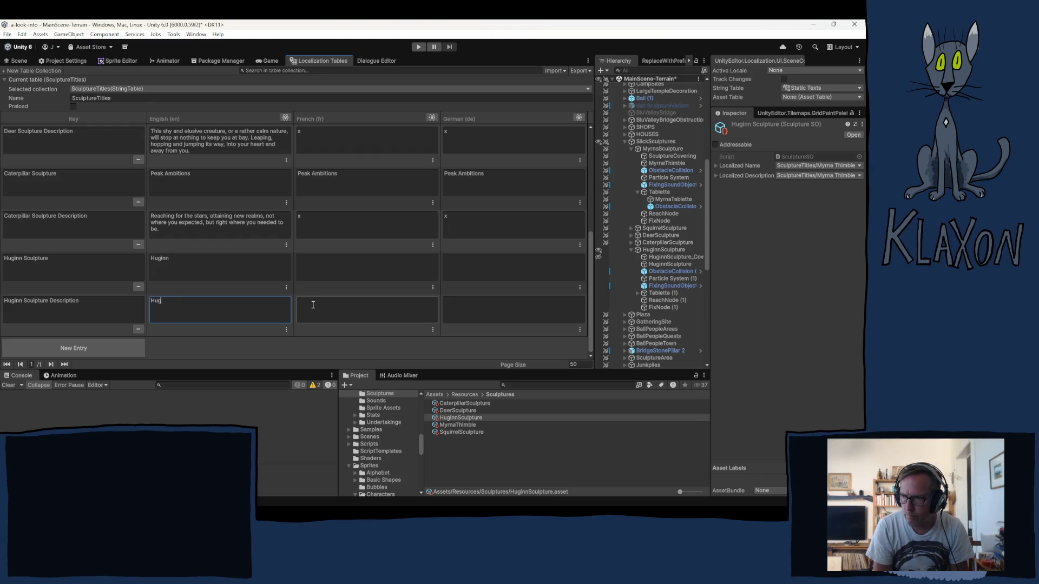
type("inn,")
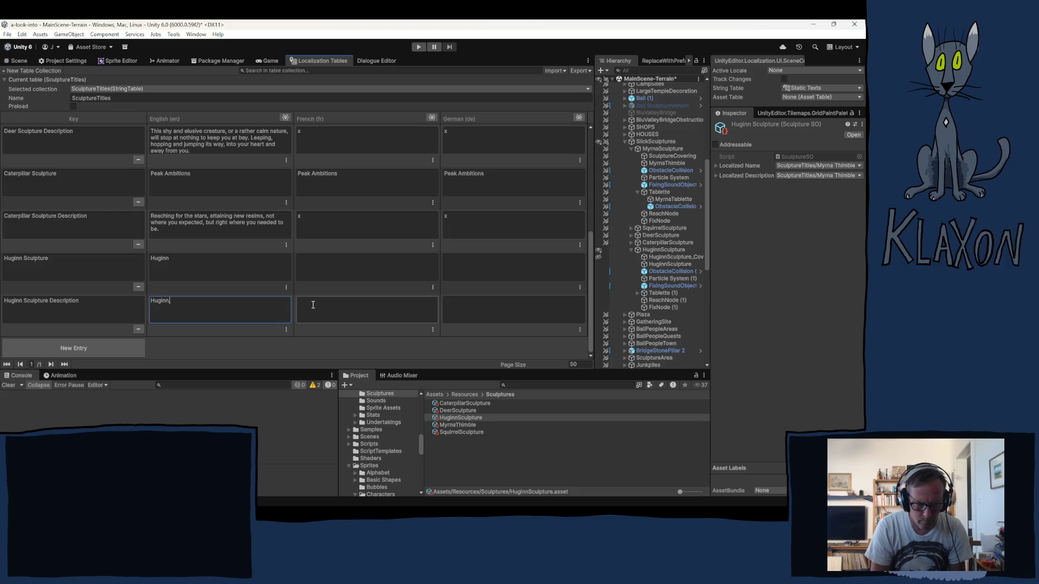
type(" the ")
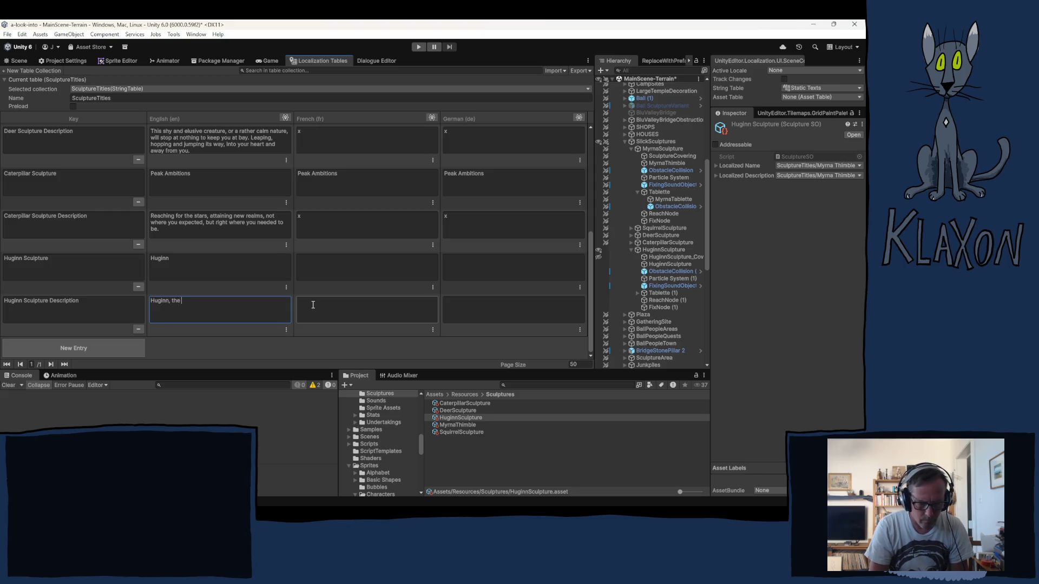
type("mind and")
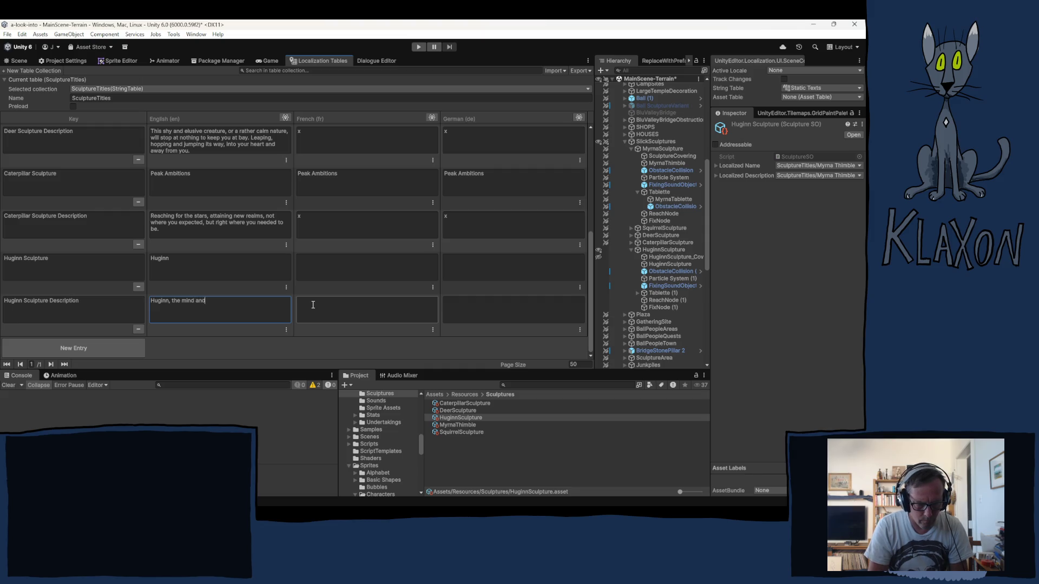
type(" the creator,")
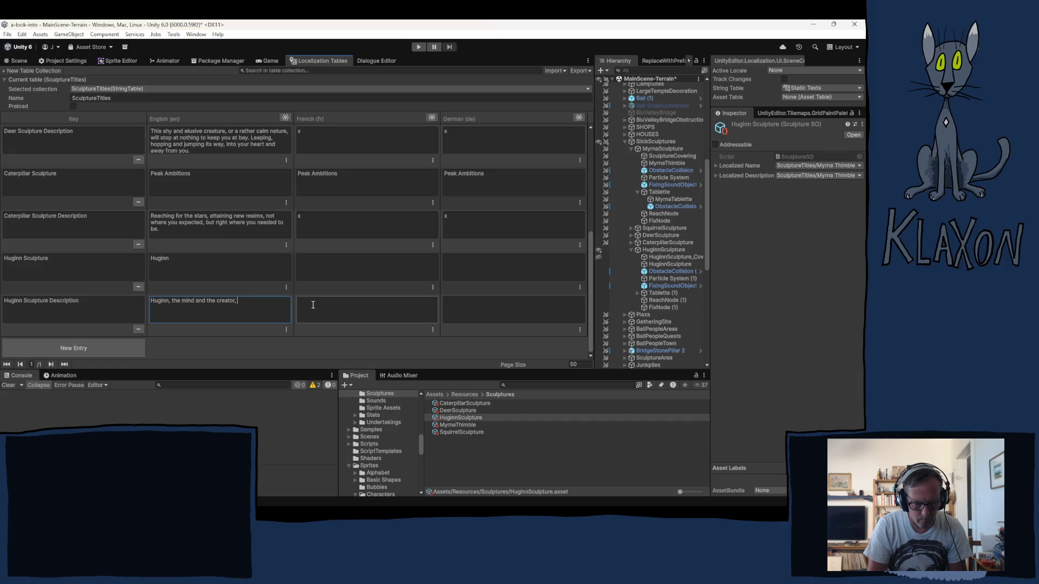
type("beloved")
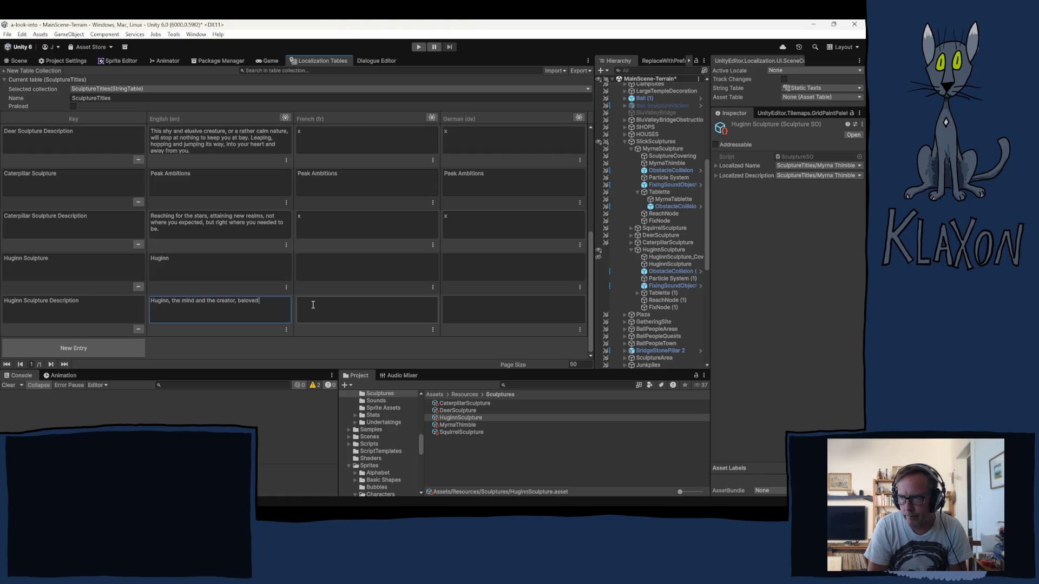
key("BackSpace")
key("BackSpace")
key("BackSpace")
key("BackSpace")
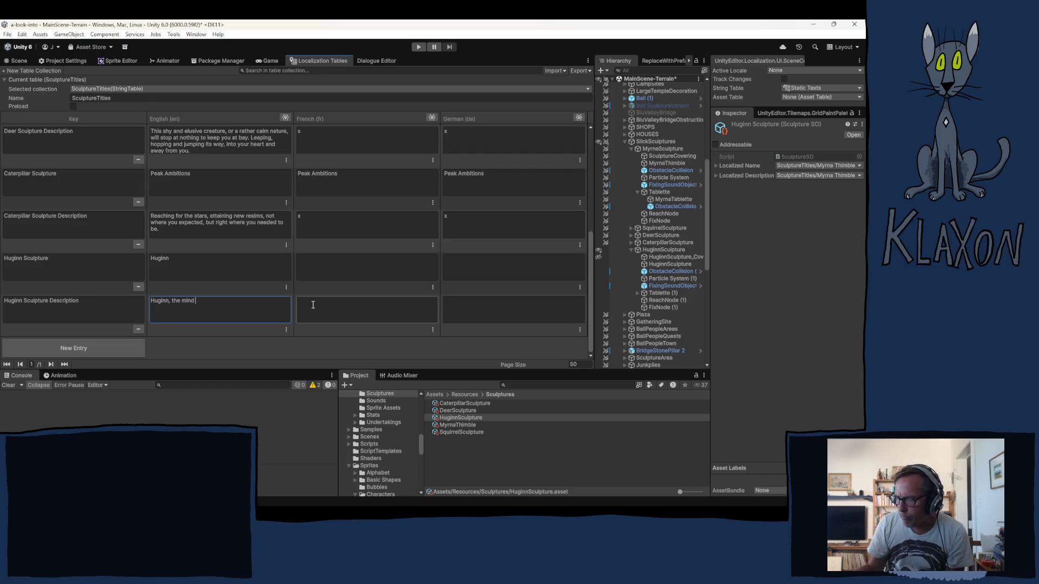
key("BackSpace")
key("BackSpace")
key("BackSpace")
key("BackSpace")
key("BackSpace")
key("BackSpace")
type("painter, ")
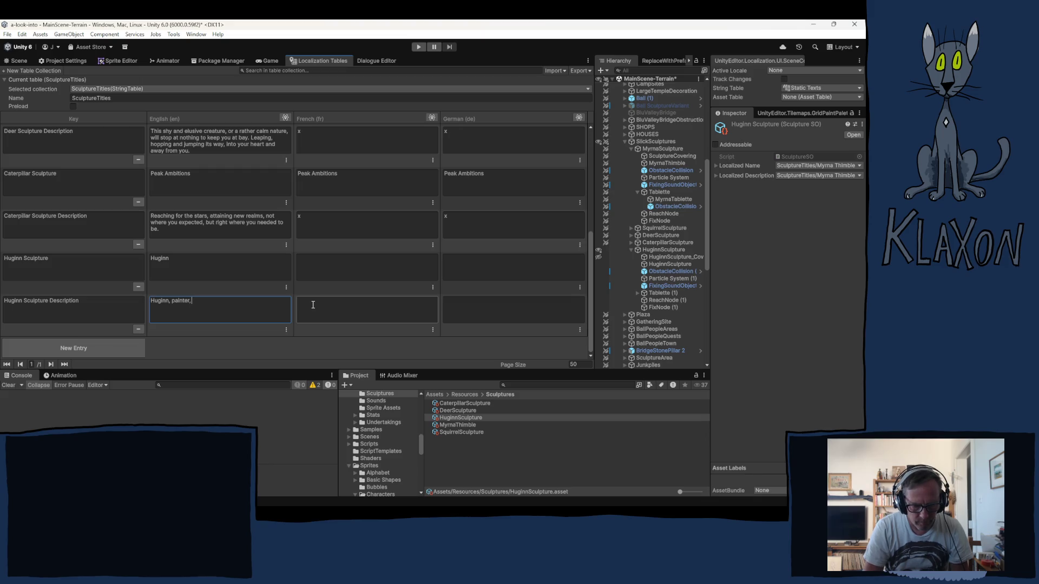
type("thinker,")
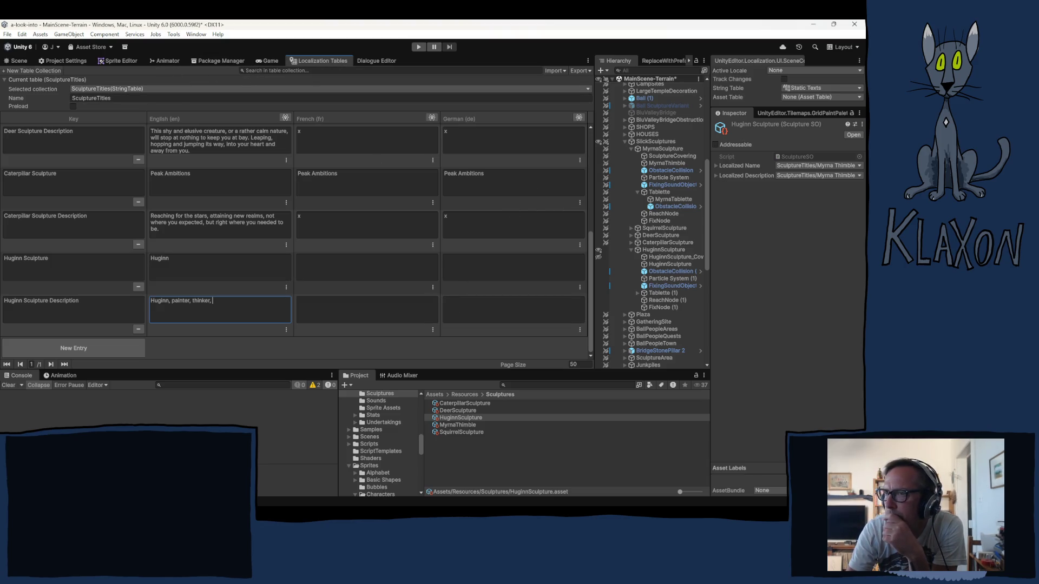
left_click(19, 61)
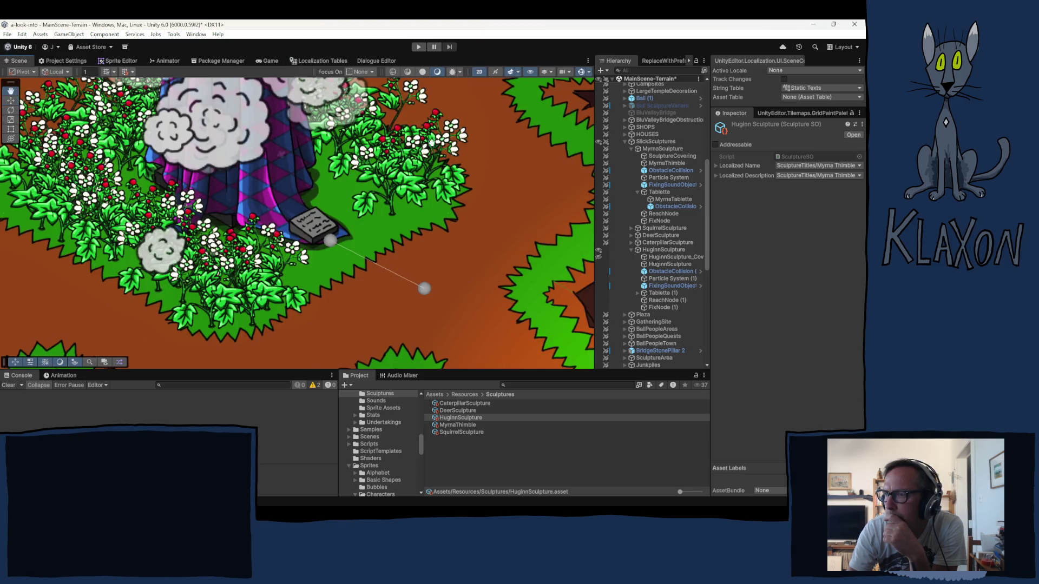
scroll(297, 223, "up", 5)
left_click_drag(297, 223, 211, 333)
scroll(269, 270, "down", 10)
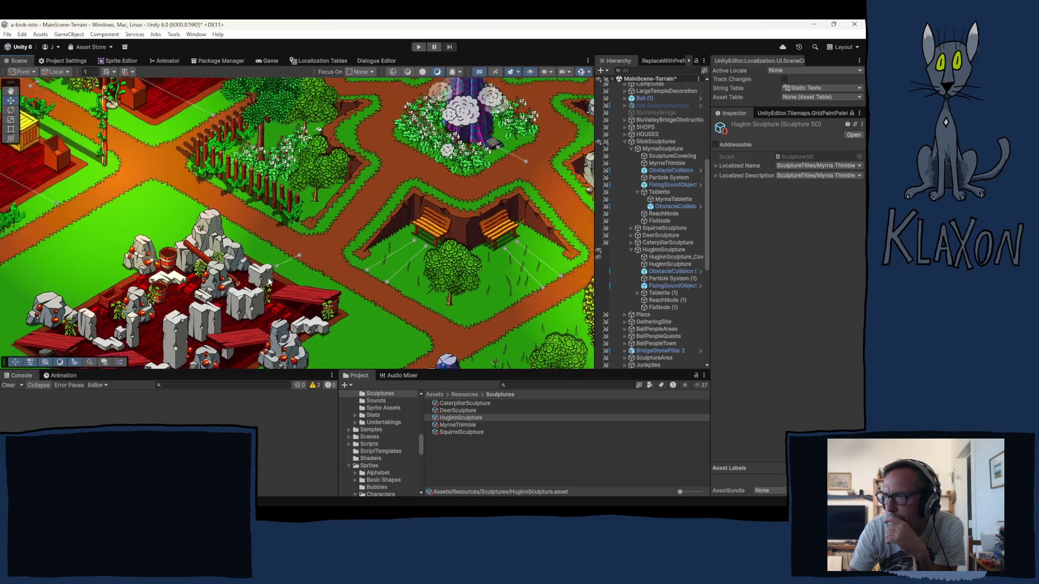
mouse_move(165, 307)
left_mouse_down()
mouse_move(81, 243)
mouse_move(568, 228)
mouse_move(598, 263)
mouse_move(398, 190)
left_mouse_up()
scroll(398, 191, "up", 5)
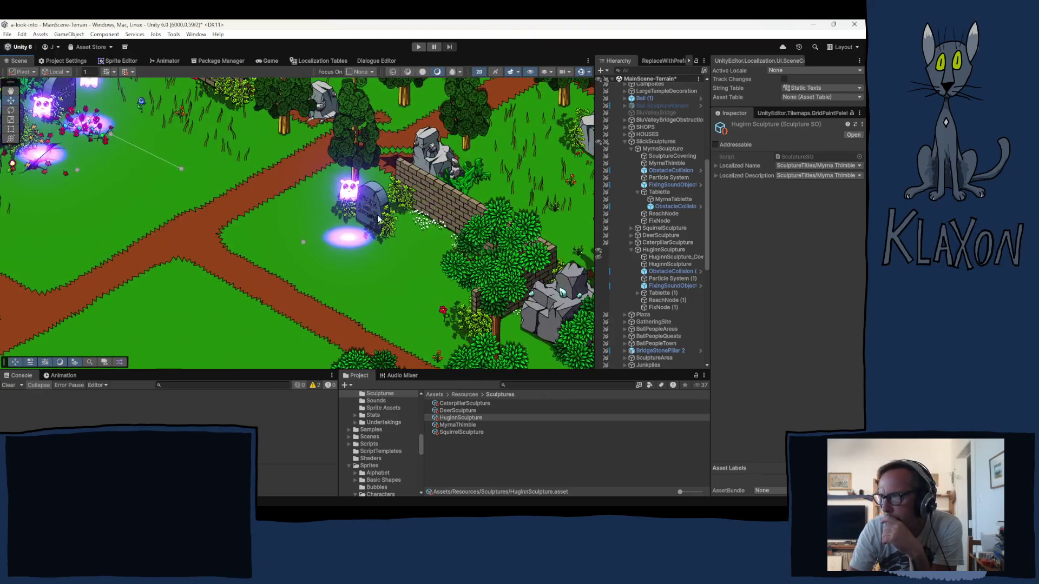
scroll(379, 219, "up", 2)
scroll(396, 239, "up", 4)
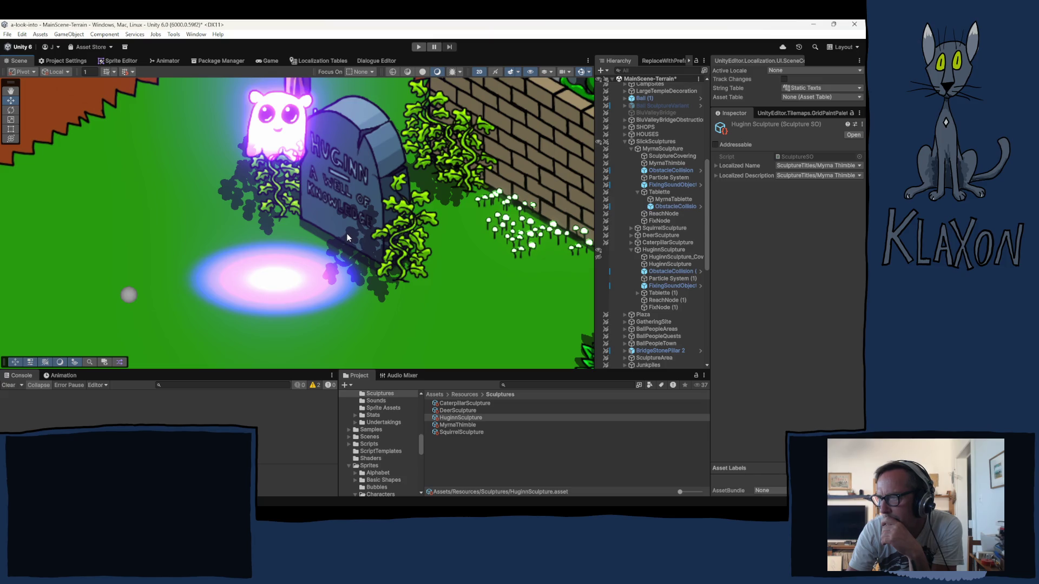
scroll(380, 248, "down", 6)
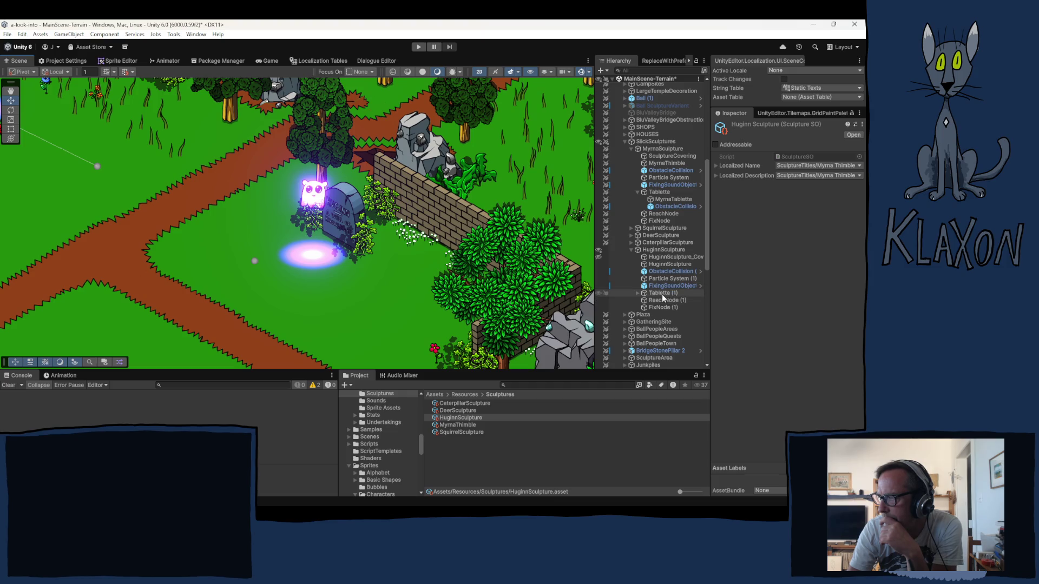
left_click(323, 61)
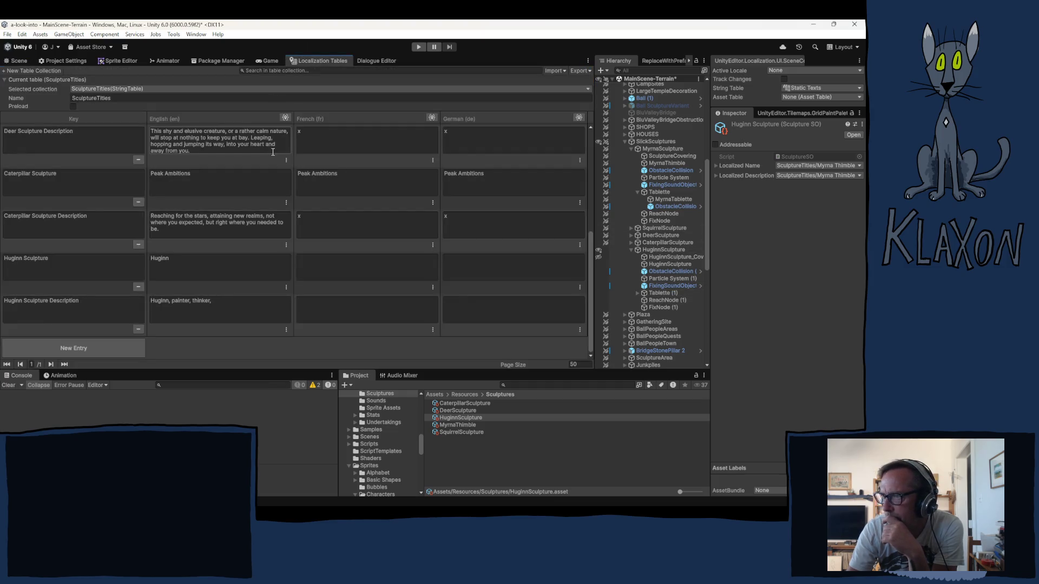
- Append 'knower of all things' to the English Huginn Sculpture description
left_click(228, 302)
key("ctrl+a")
left_click(228, 302)
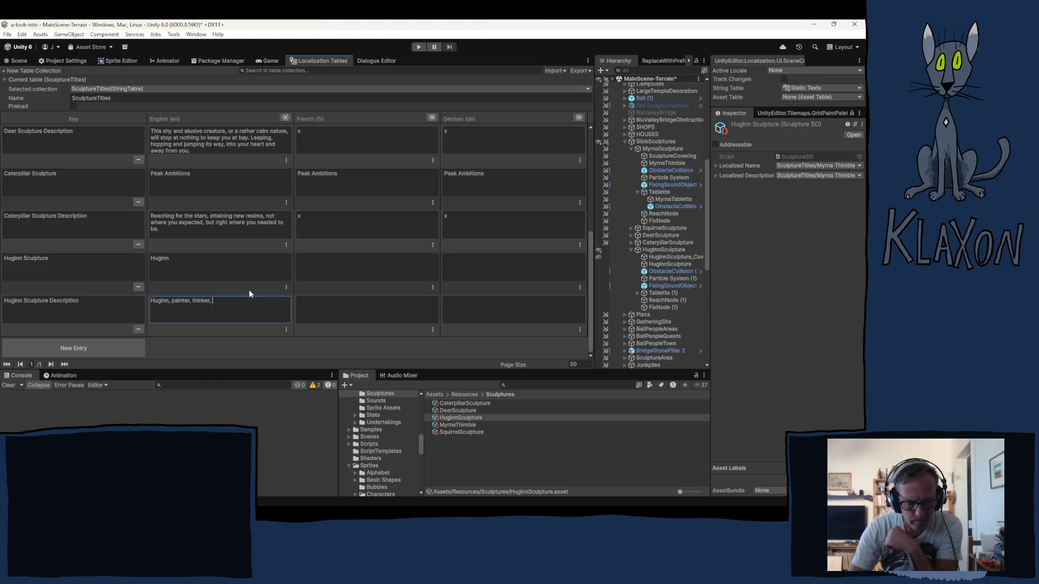
type("know")
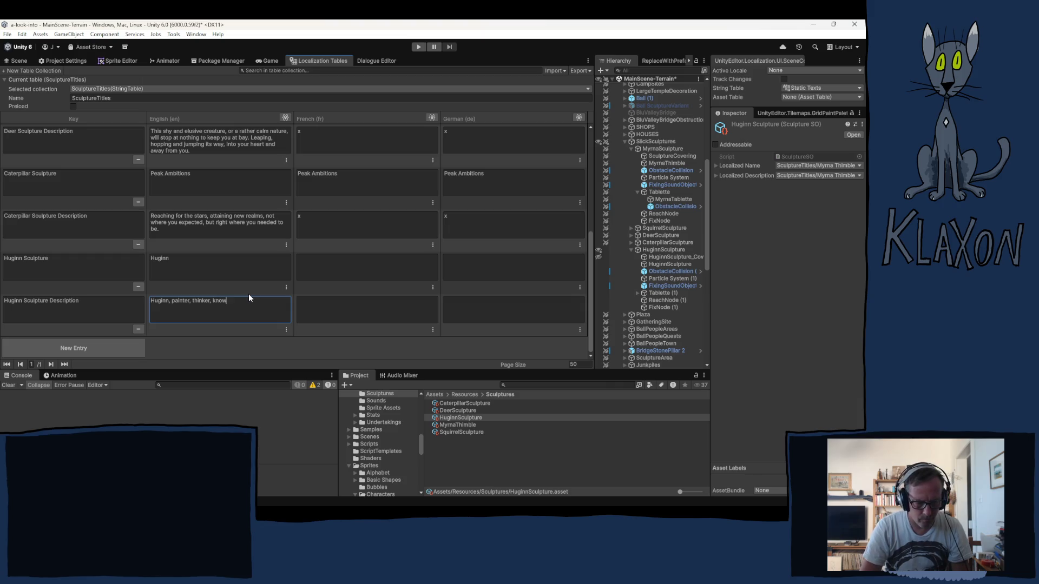
type("er of ")
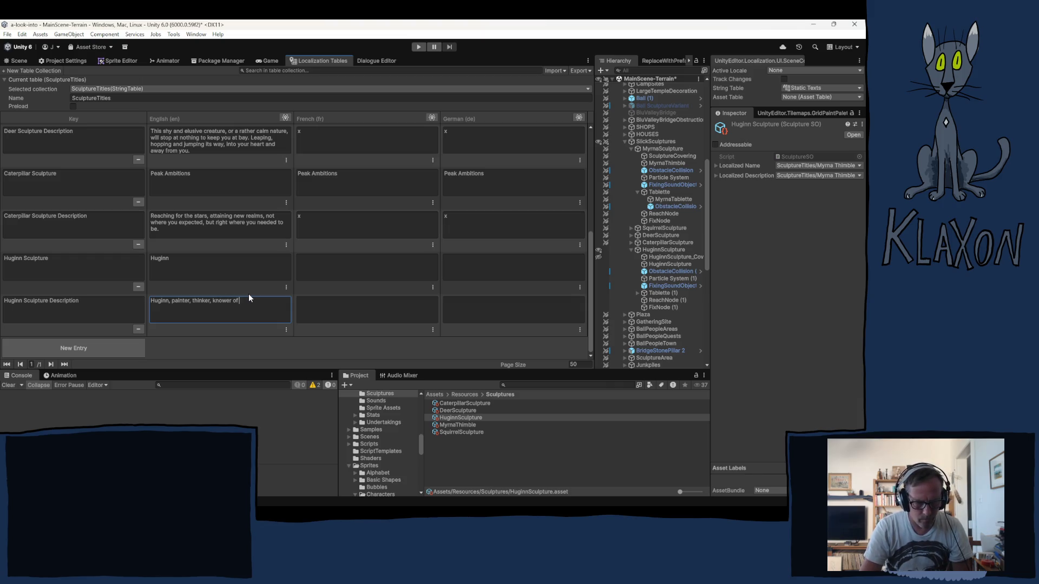
type("all things...")
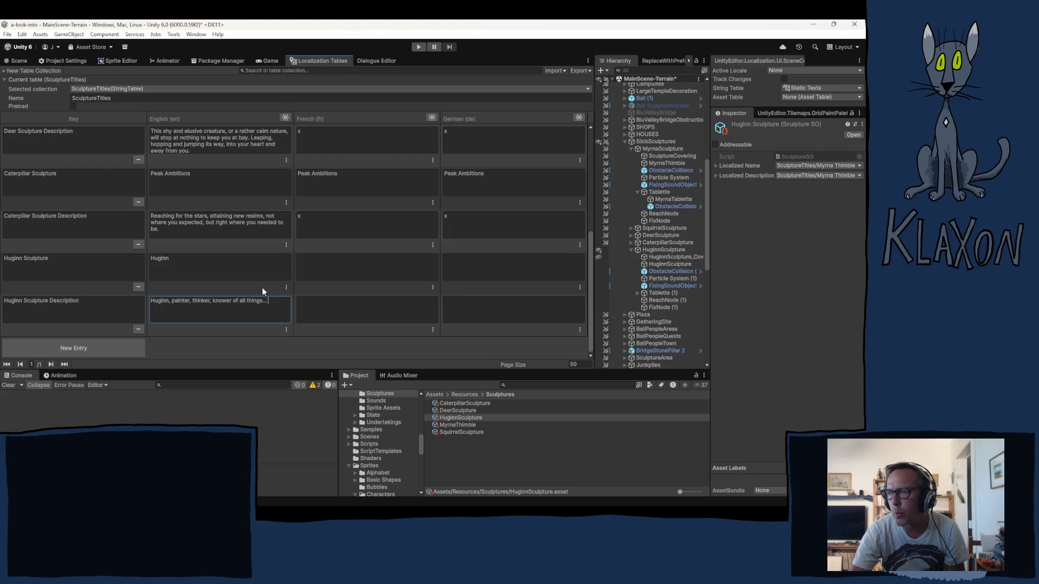
- Fill the French and German cells of both Huginn rows with 'x' placeholders
left_click(327, 266)
type("x")
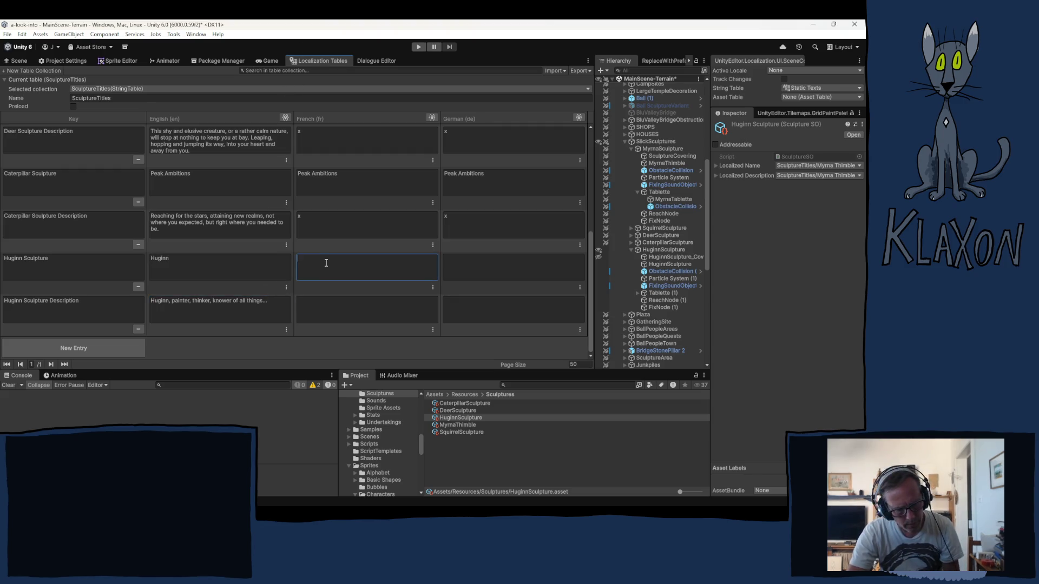
key("Tab")
type("x")
left_click(322, 306)
type("x")
left_click(473, 306)
type("x")
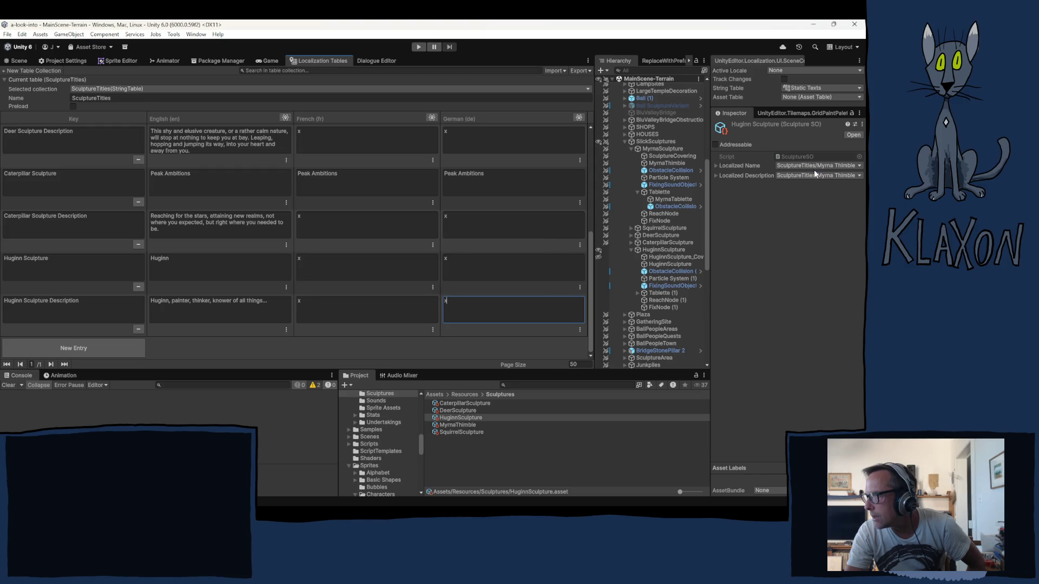
- Set the sculpture's localized name to the Huginn Sculpture entry
left_click(814, 167)
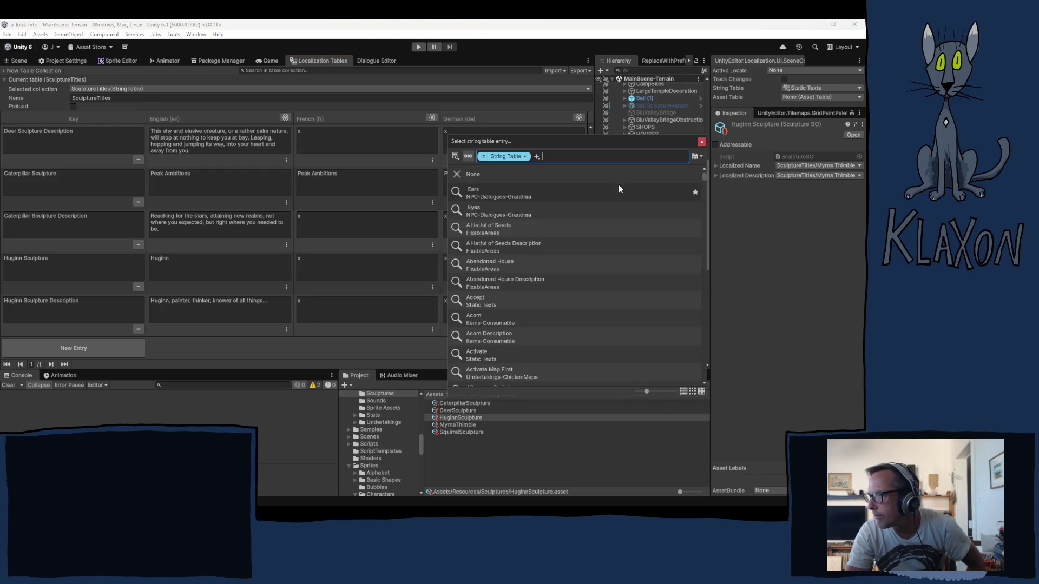
type("huginn")
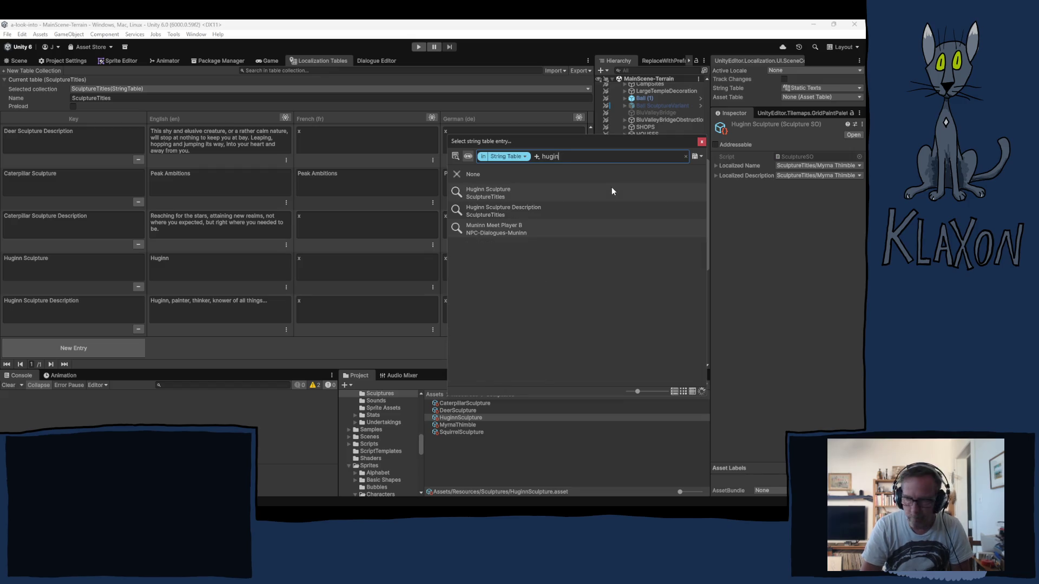
left_click(611, 192)
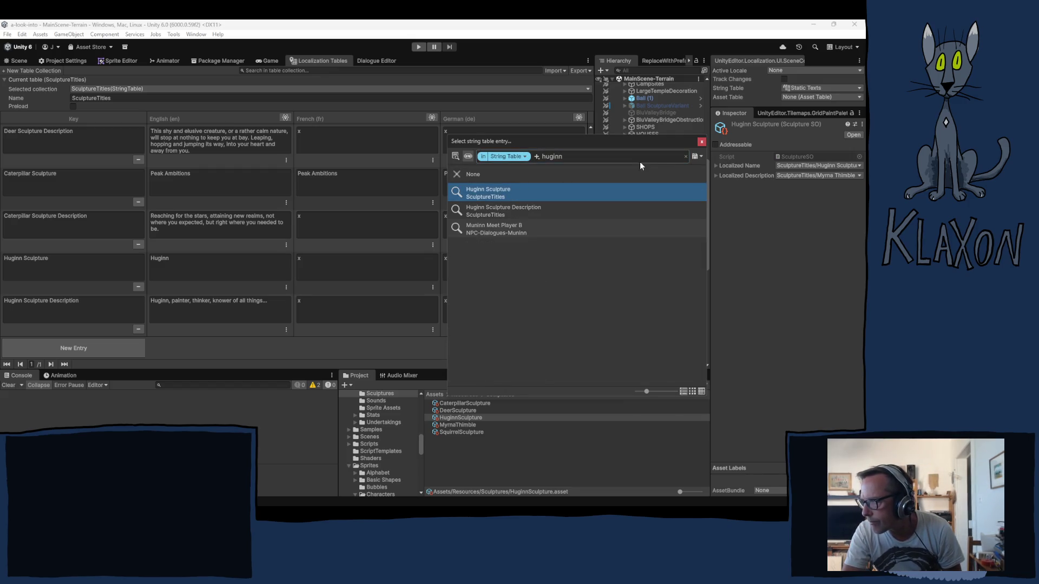
- Set the localized description to the Huginn Sculpture Description entry in SculptureTitles
left_click(701, 143)
left_click(803, 172)
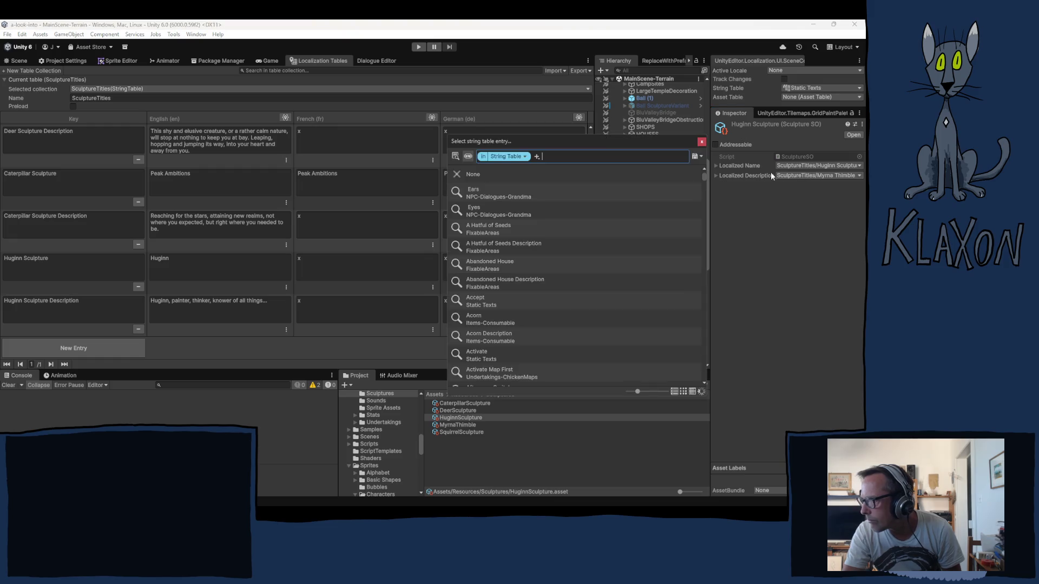
type("hug")
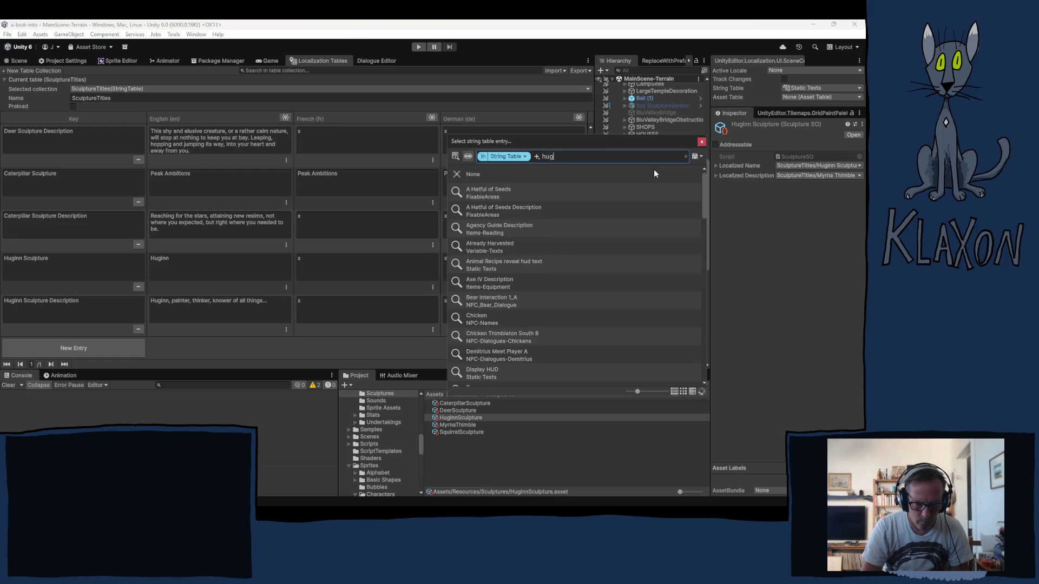
type("inn")
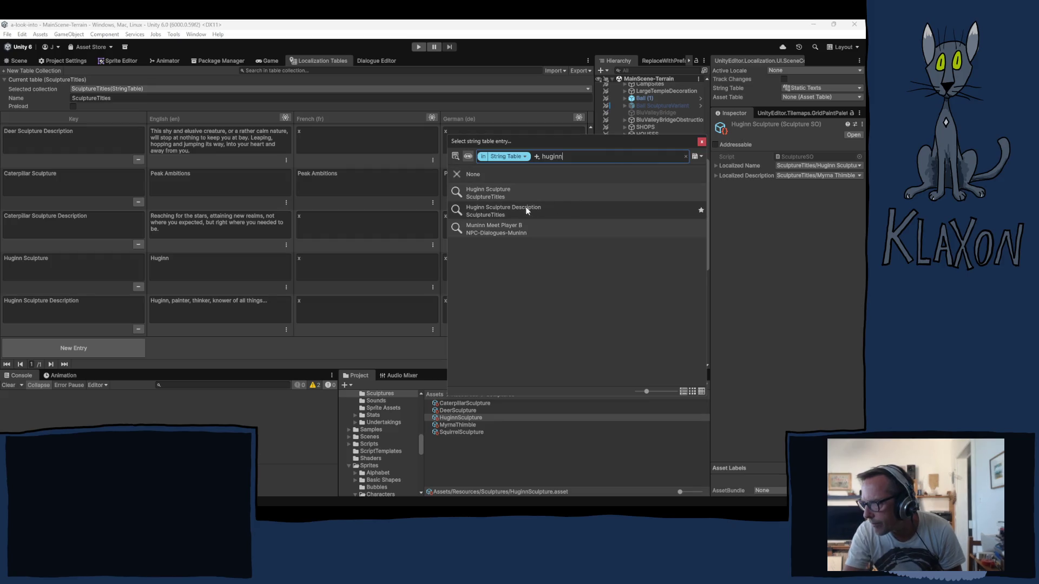
left_click(490, 211)
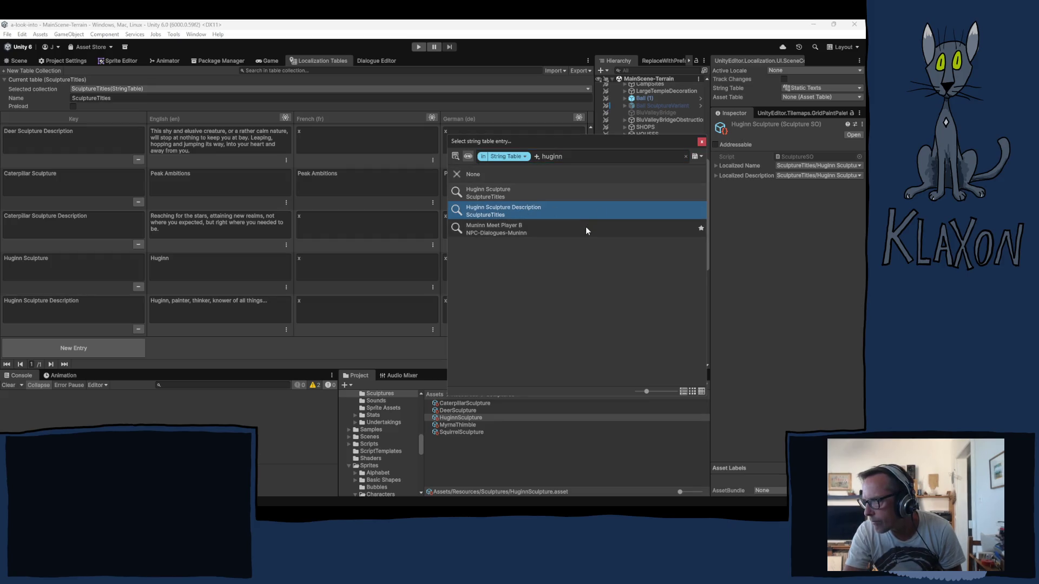
left_click(701, 142)
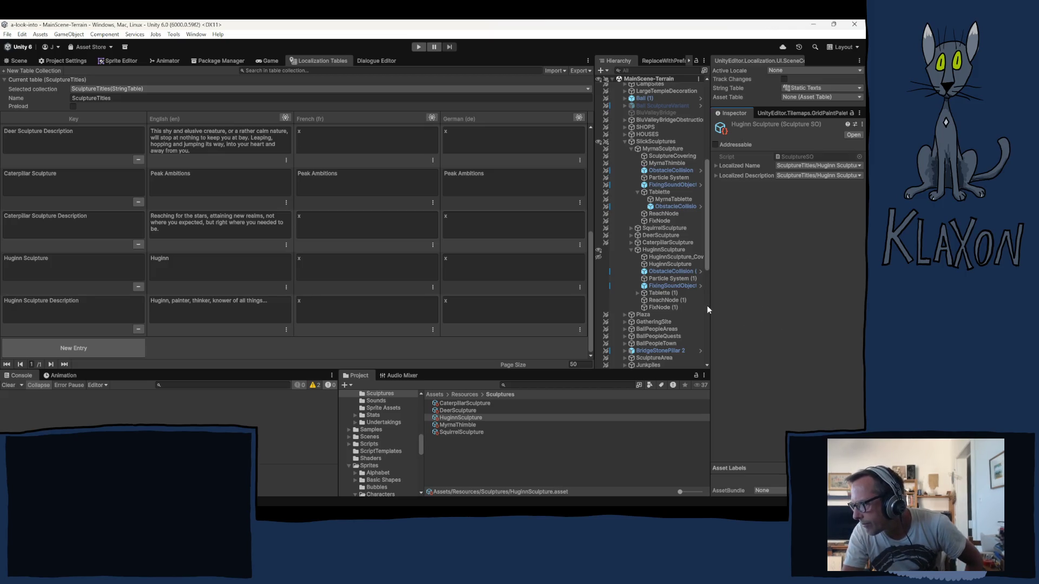
left_click(658, 251)
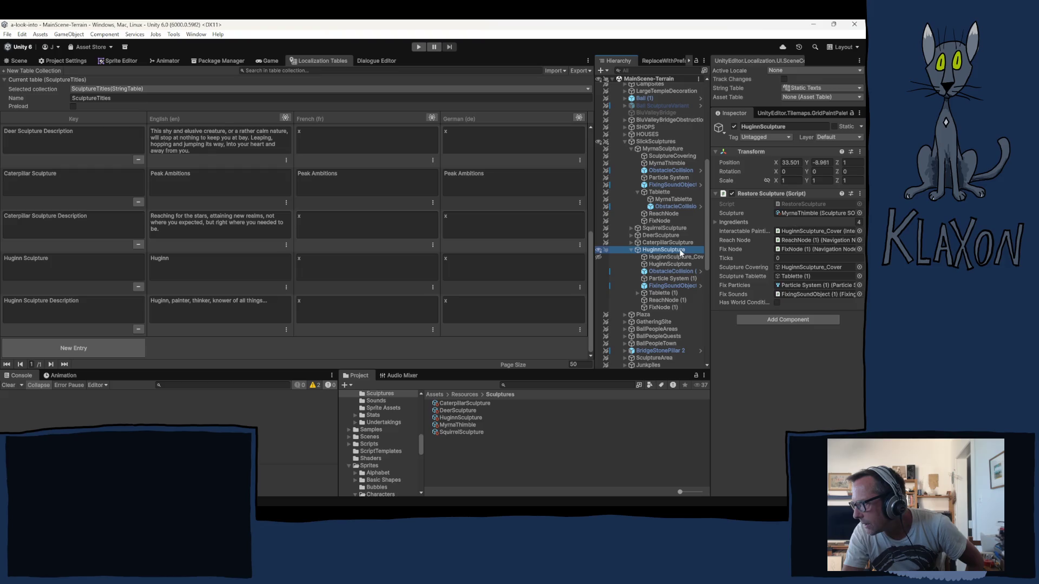
- On HuginnSculpture_Cover, set Localized Interact Verb to SculptureTitles/Huginn Sculpture
left_click(683, 259)
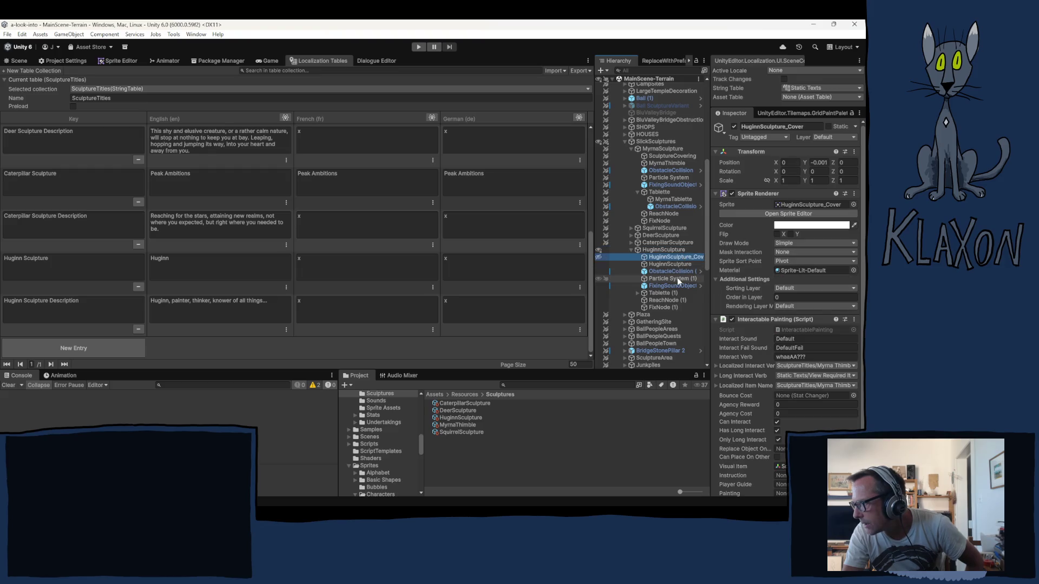
left_click(822, 365)
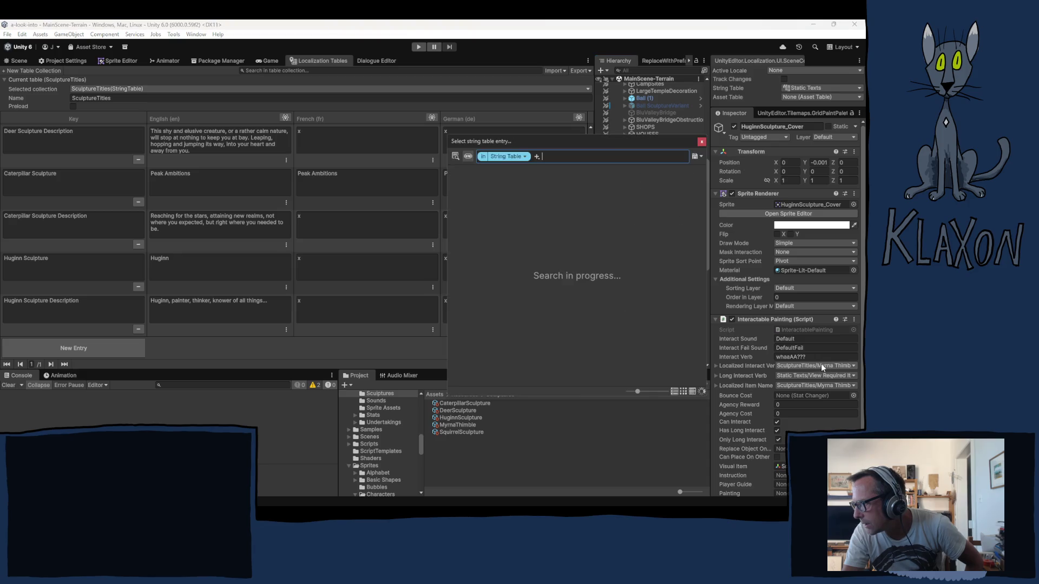
type("huginn")
left_click(498, 194)
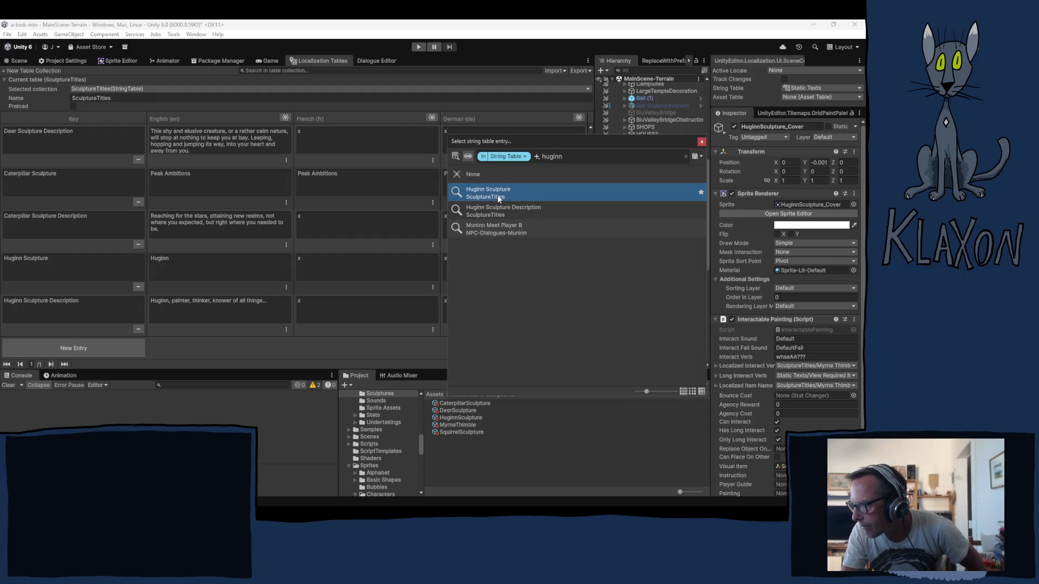
left_click(700, 143)
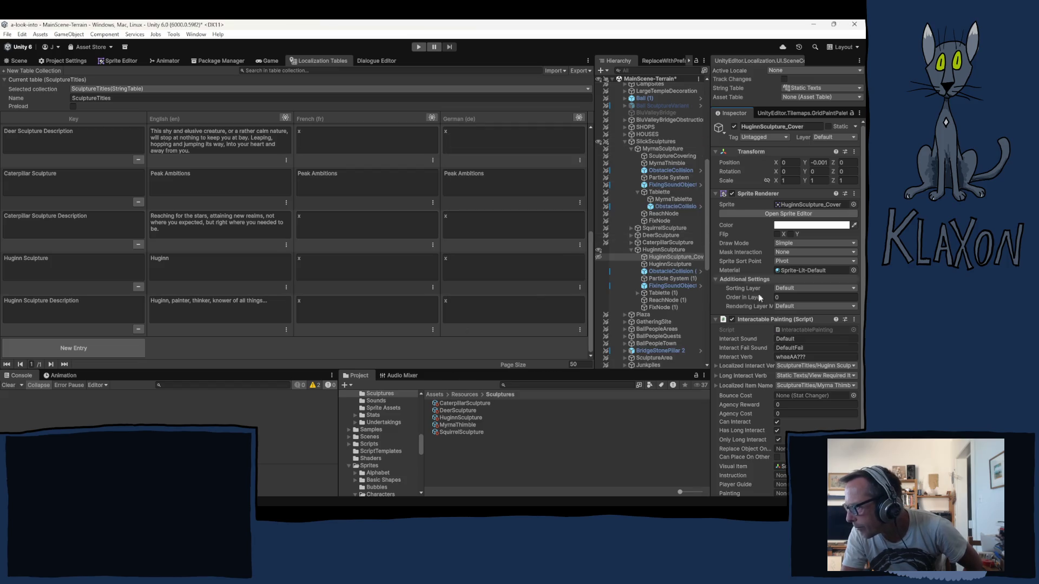
- Set Localized Item Name to Huginn Sculpture, then select the HuginnSculpture parent object
left_click(816, 385)
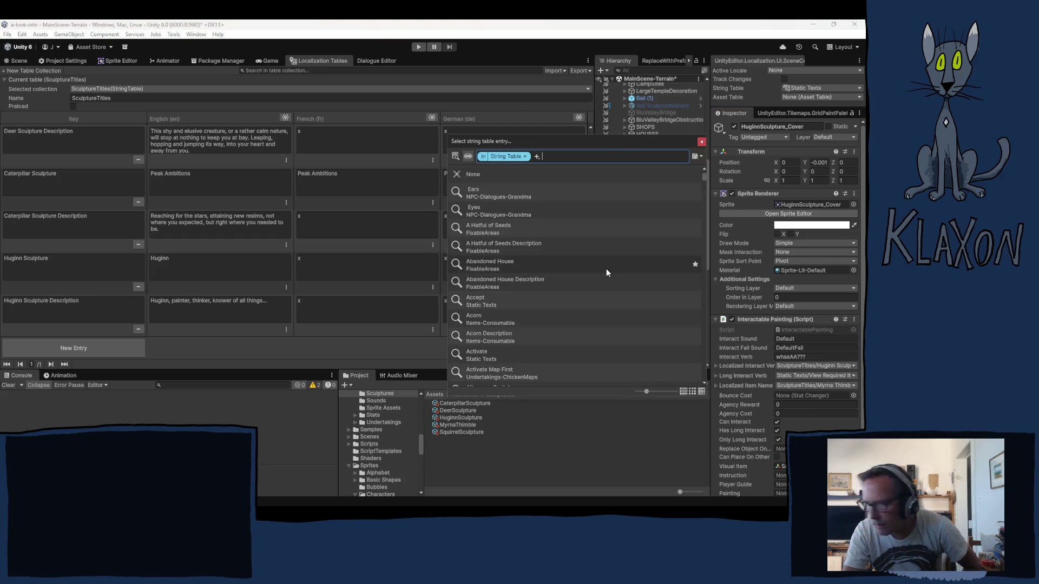
type("hug")
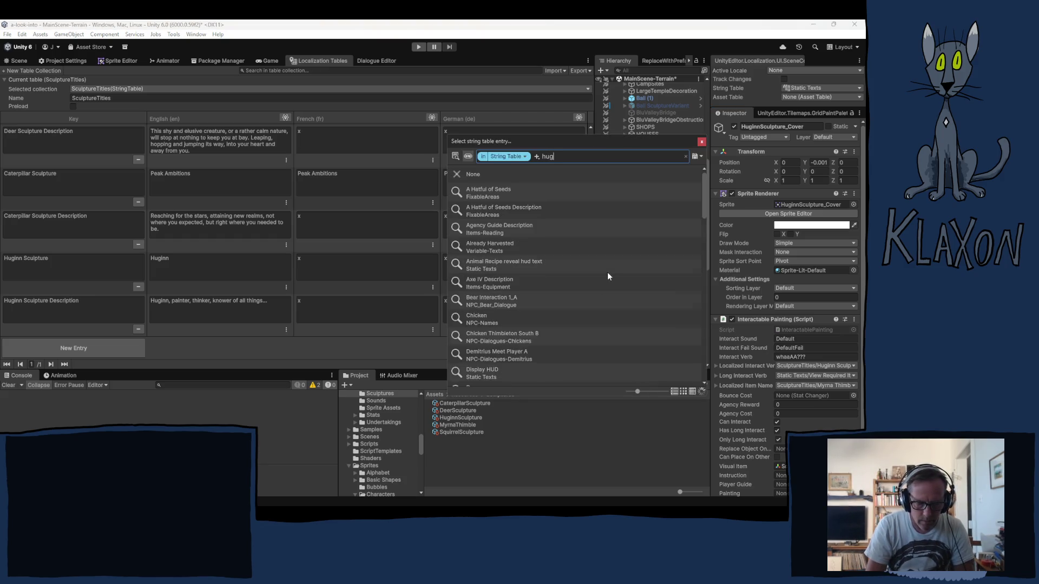
type("inn")
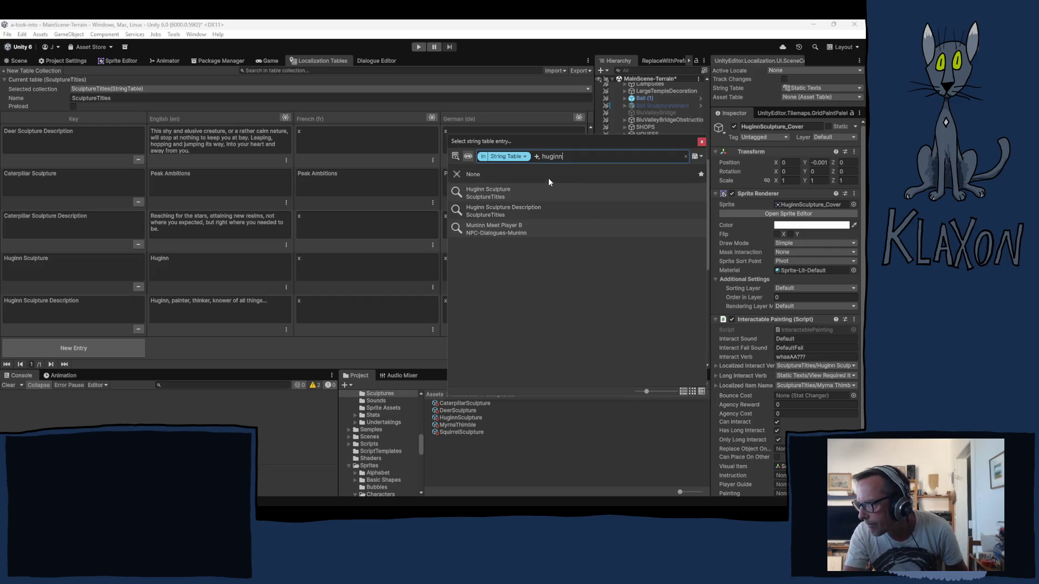
left_click(491, 191)
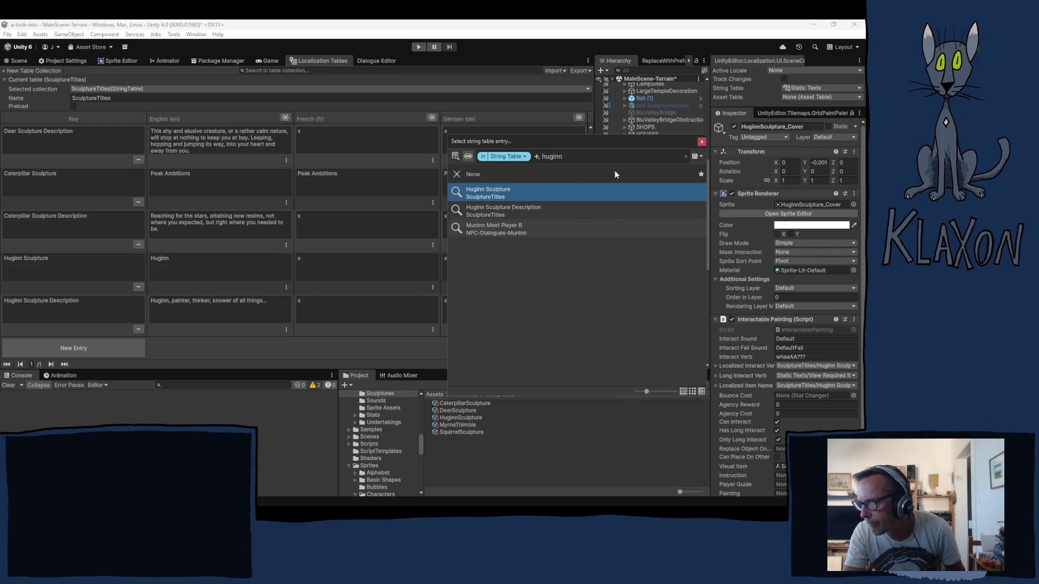
left_click(701, 142)
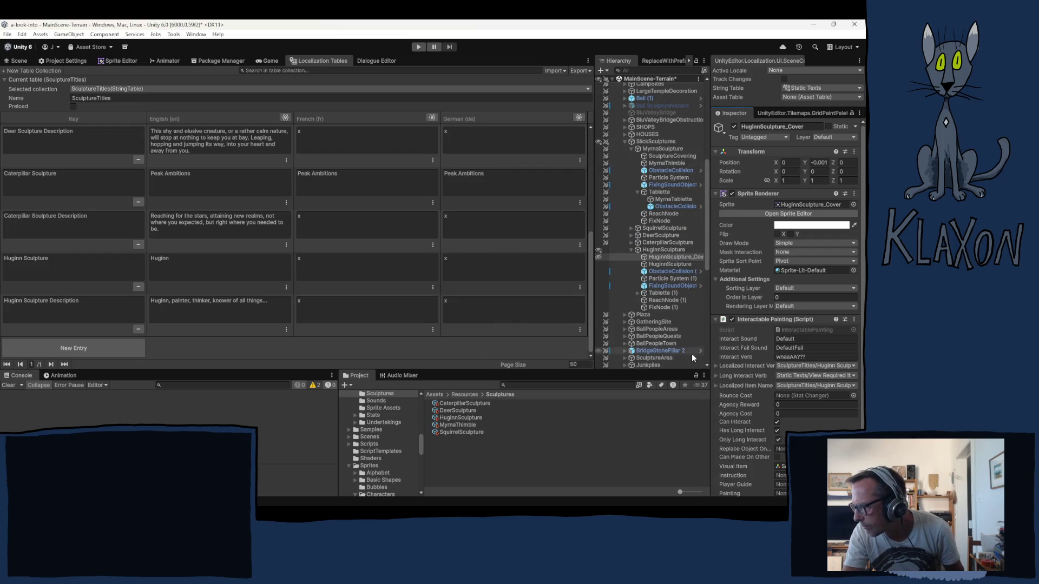
scroll(765, 375, "down", 3)
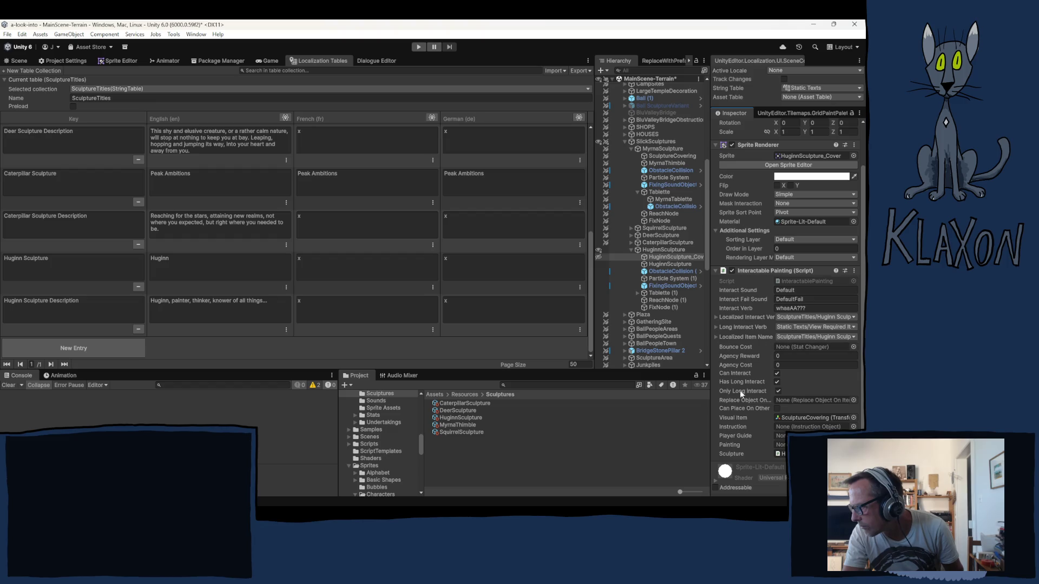
left_click(670, 265)
left_click(670, 250)
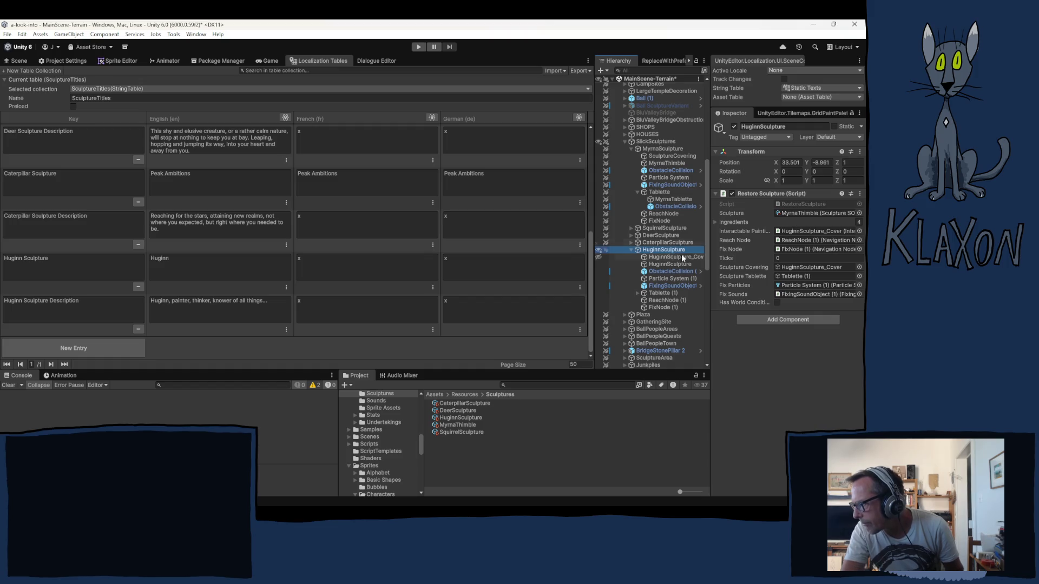
- Duplicate the Encounter_Myrna item asset and rename the copy Encounter_Huginn
left_click(738, 222)
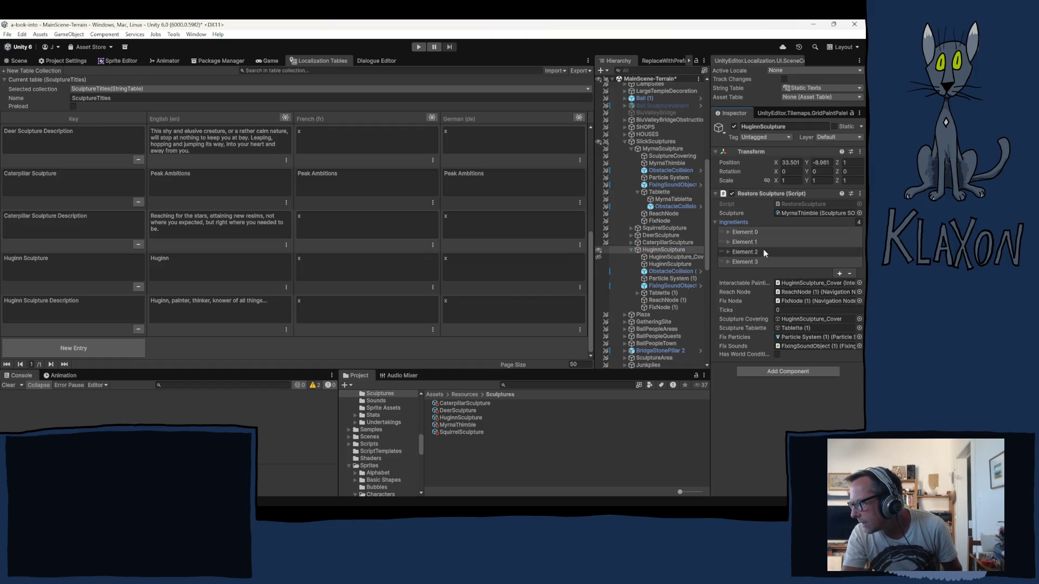
left_click(728, 232)
left_click(794, 241)
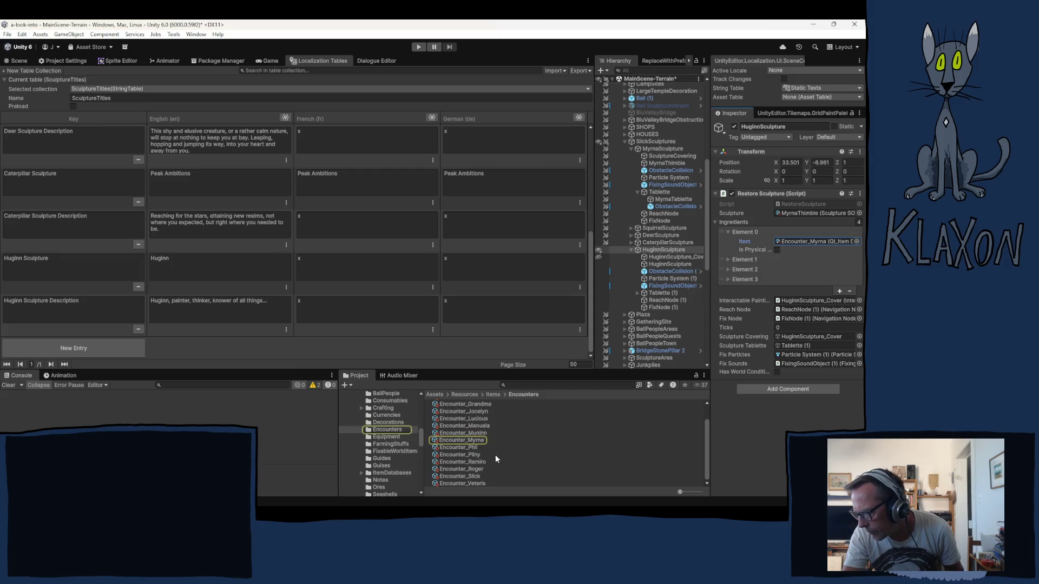
left_click(466, 441)
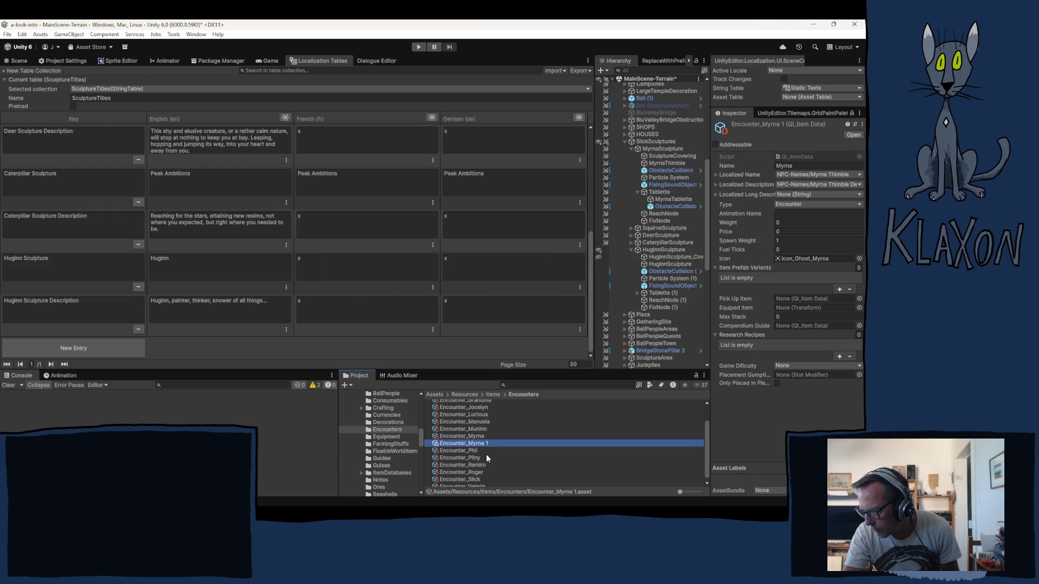
left_click(471, 444)
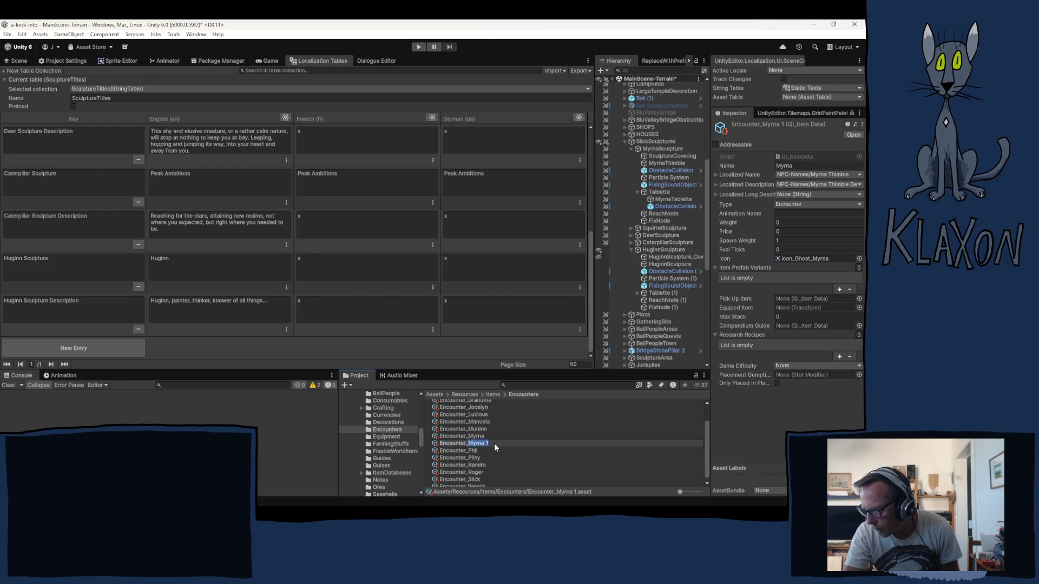
type("Hu")
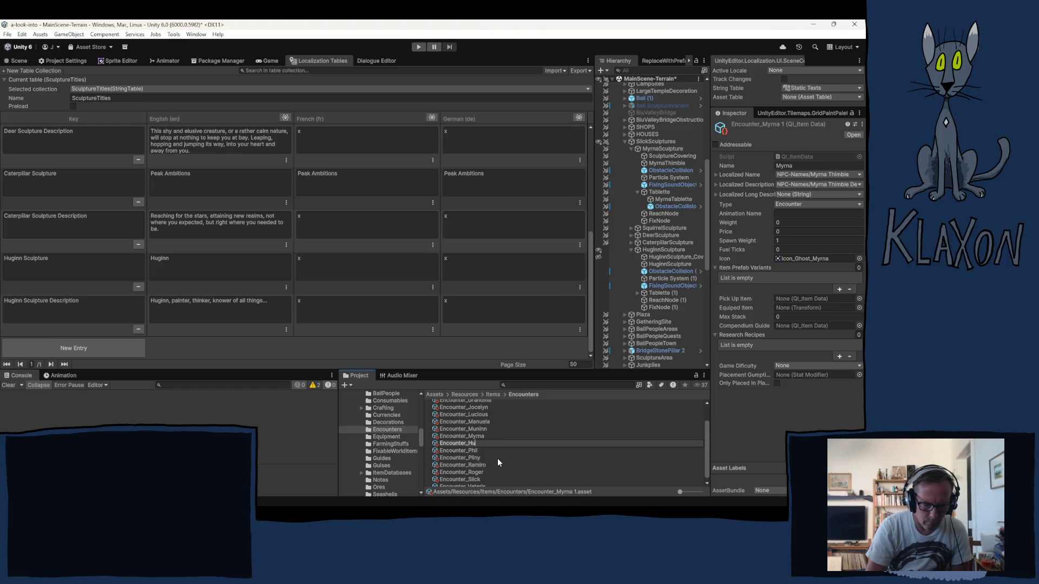
type("ginn")
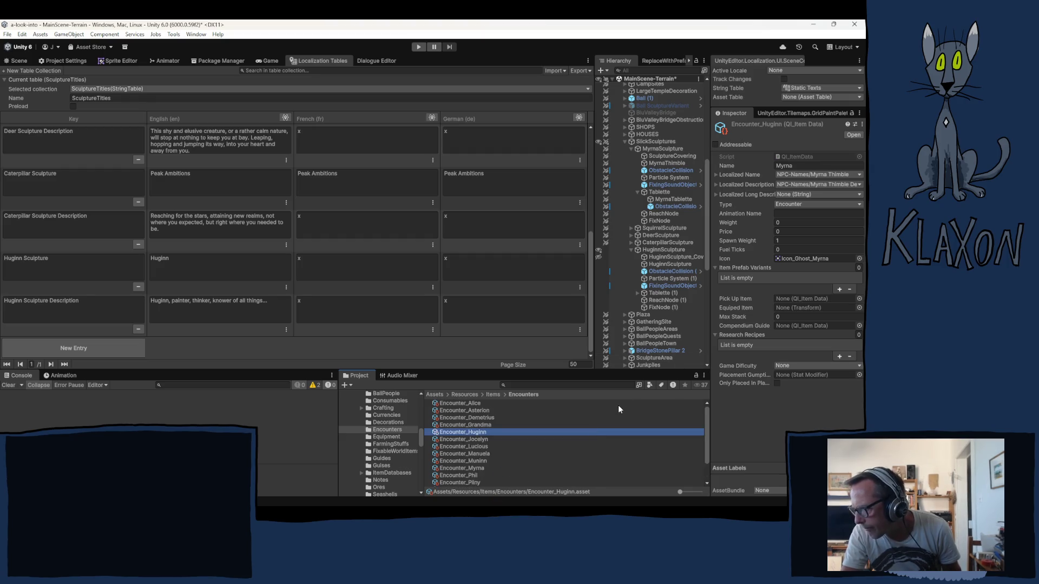
- Assign Encounter_Huginn to ingredient Element 0's Item and expand the other ingredients
left_click(653, 251)
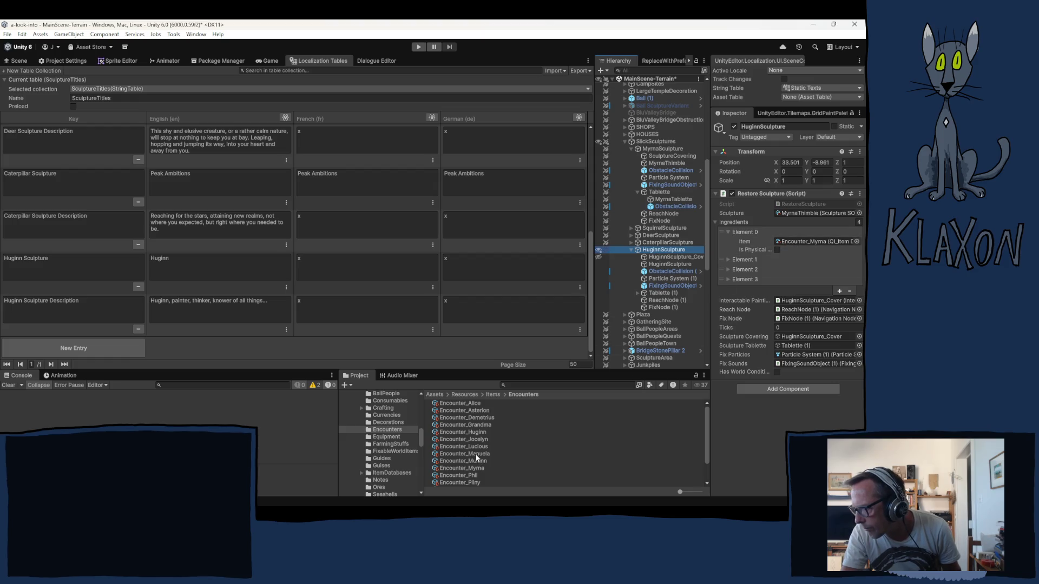
left_click_drag(459, 433, 807, 241)
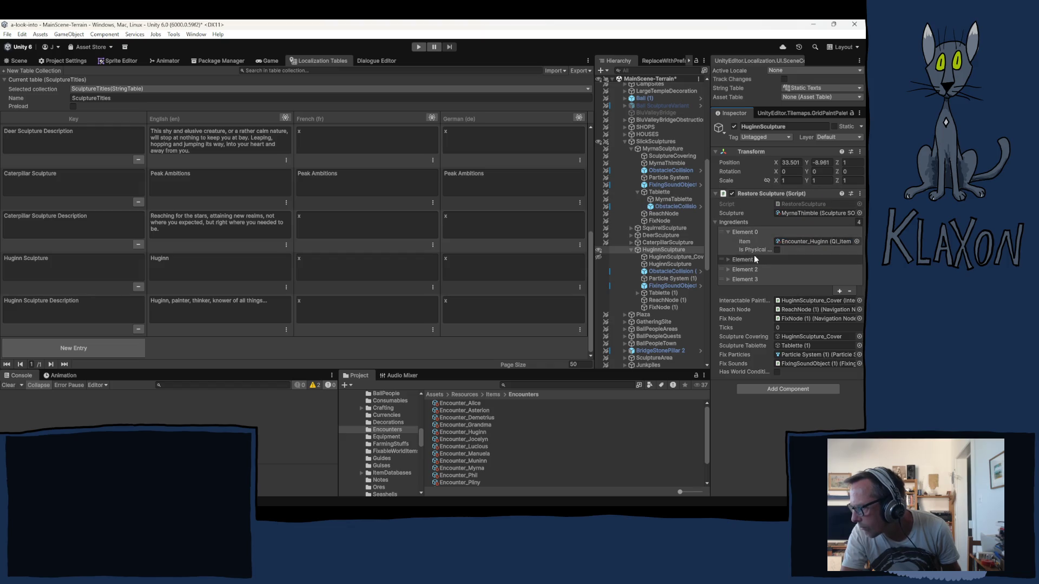
left_click(728, 259)
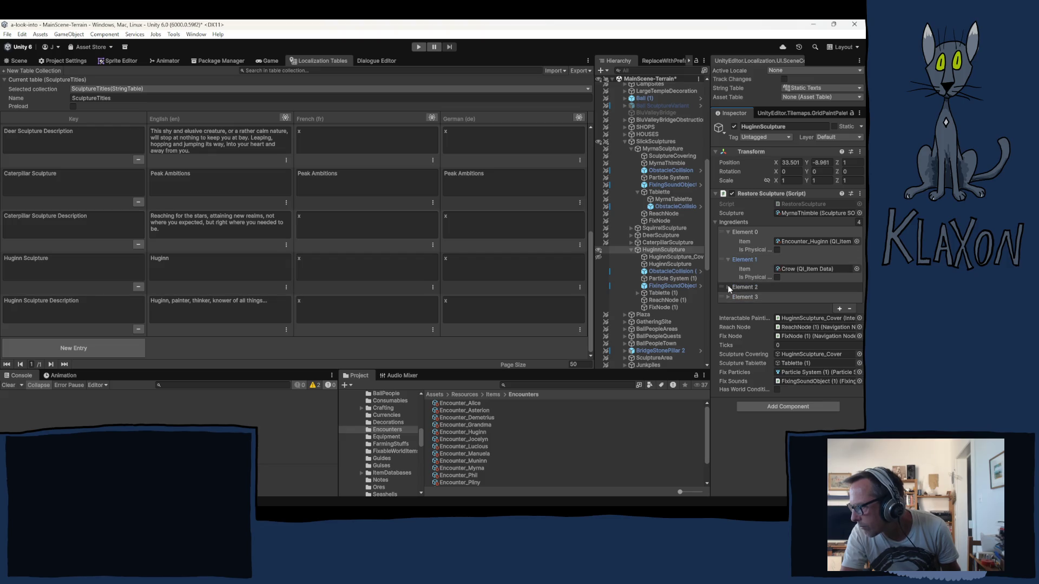
left_click(728, 286)
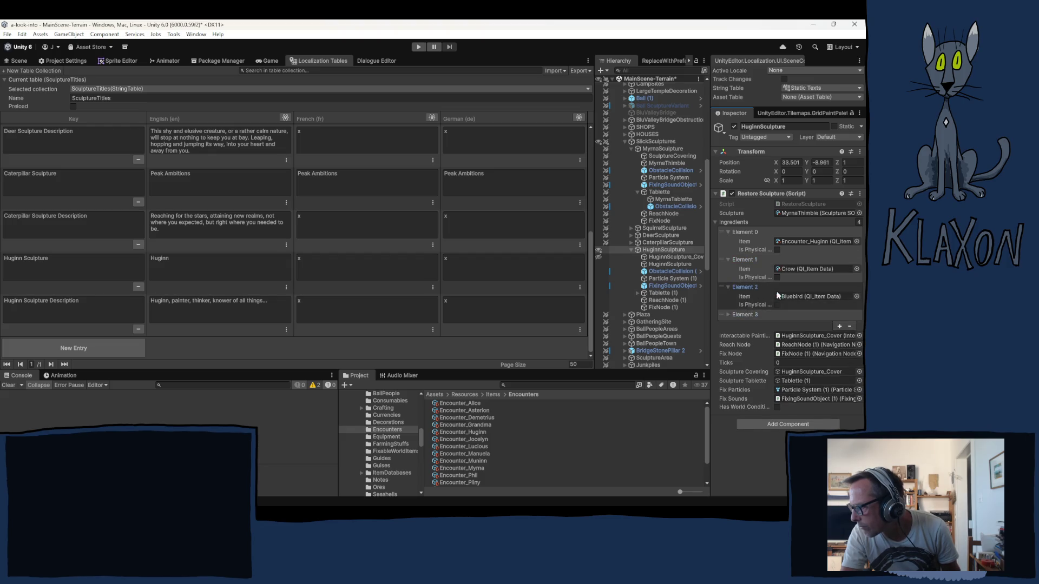
left_click(729, 314)
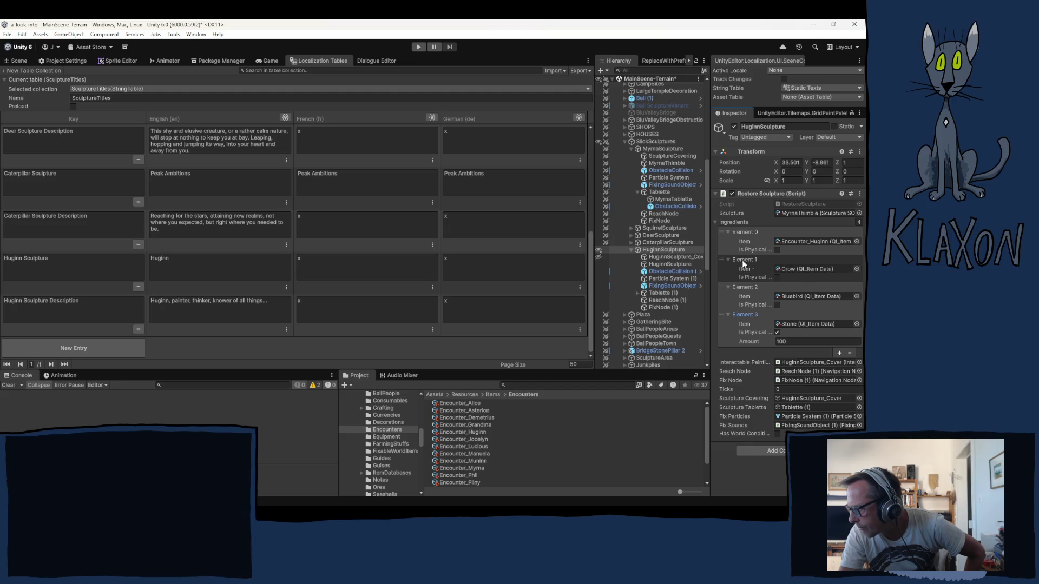
- Locate the Crow item asset and browse the Smells item assets
left_click(790, 268)
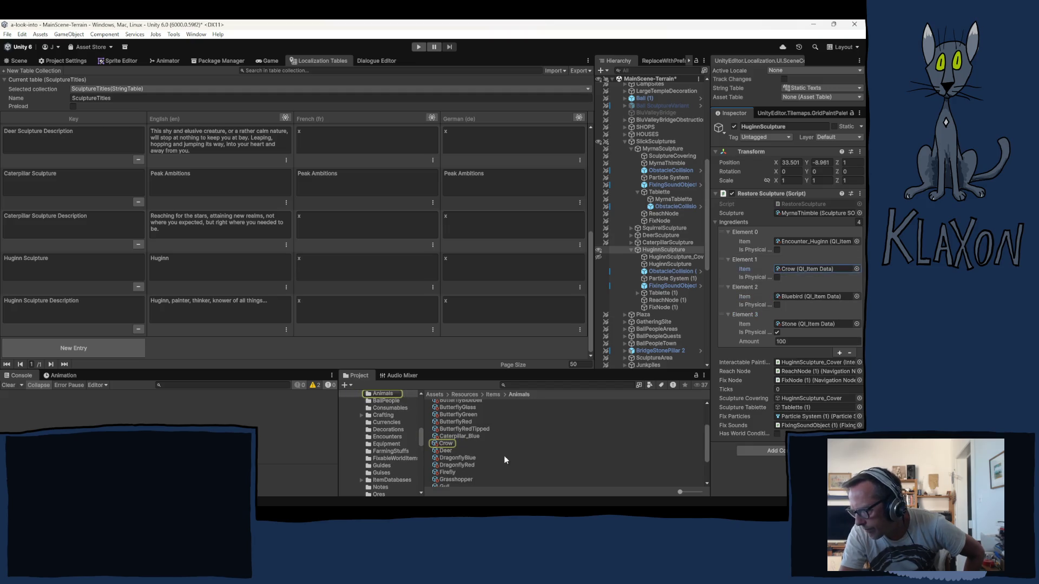
scroll(393, 446, "down", 3)
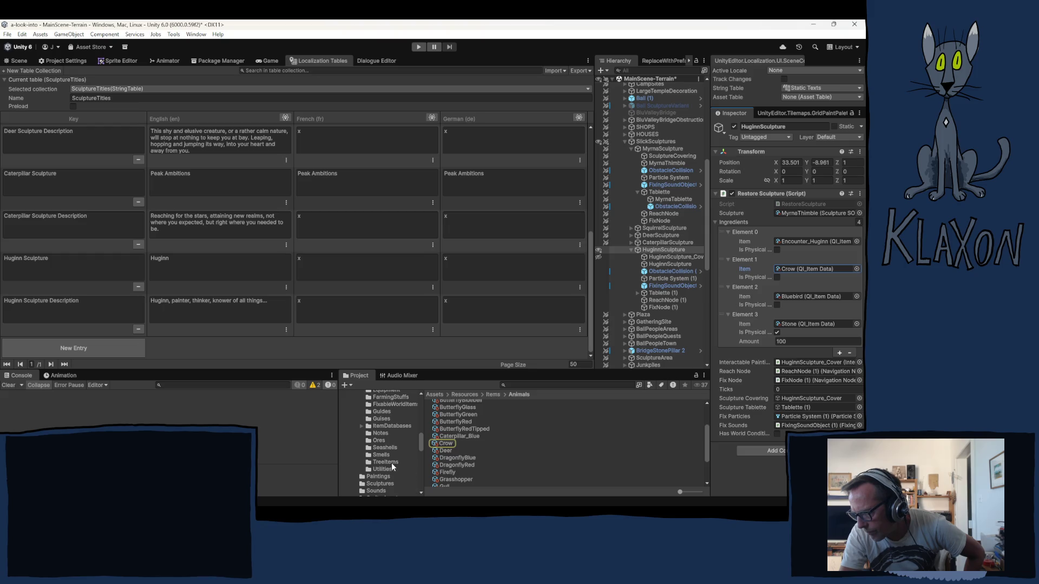
left_click(383, 455)
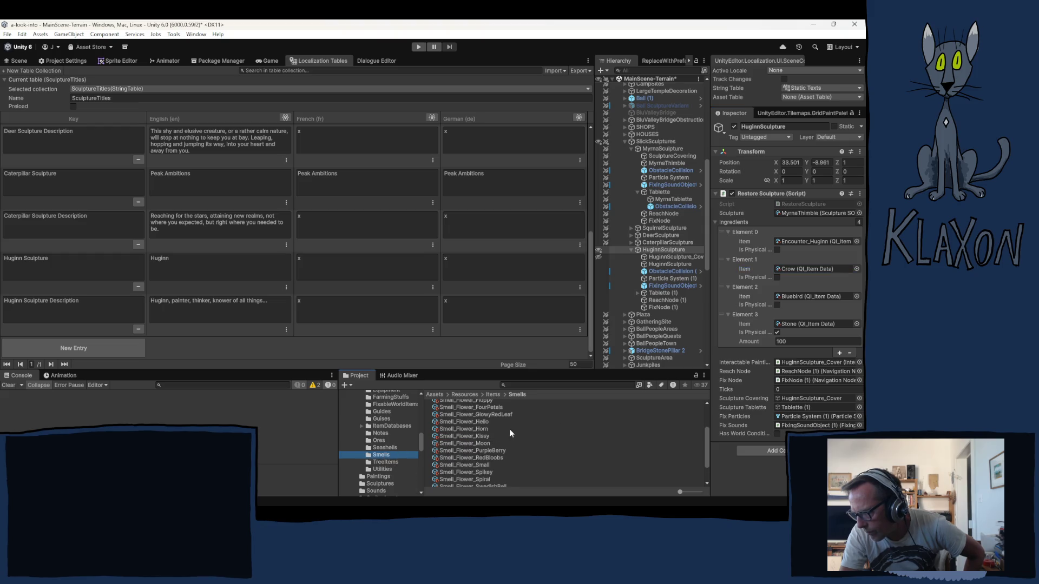
scroll(510, 434, "up", 2)
scroll(507, 433, "up", 2)
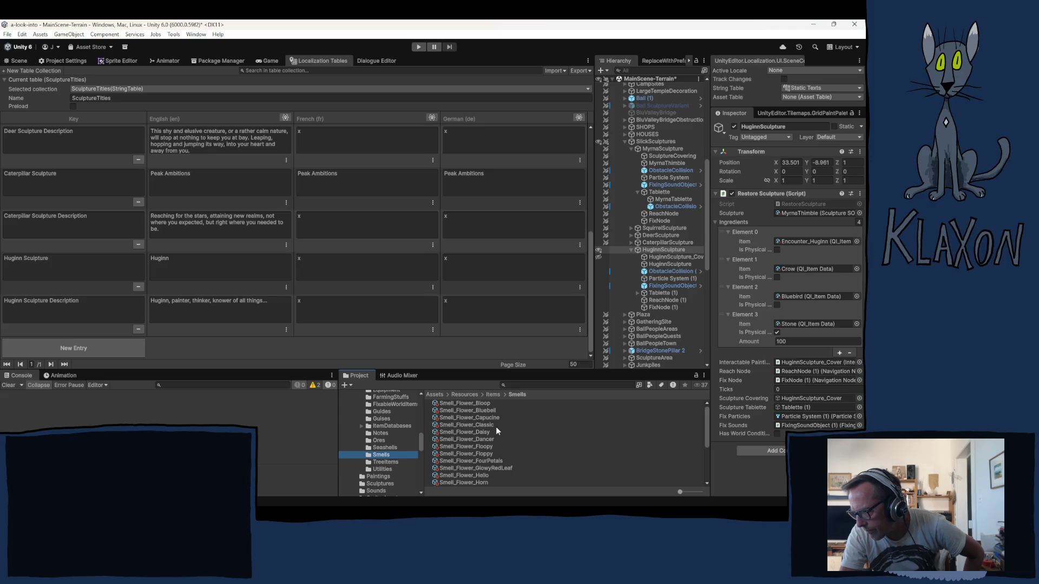
scroll(508, 448, "down", 4)
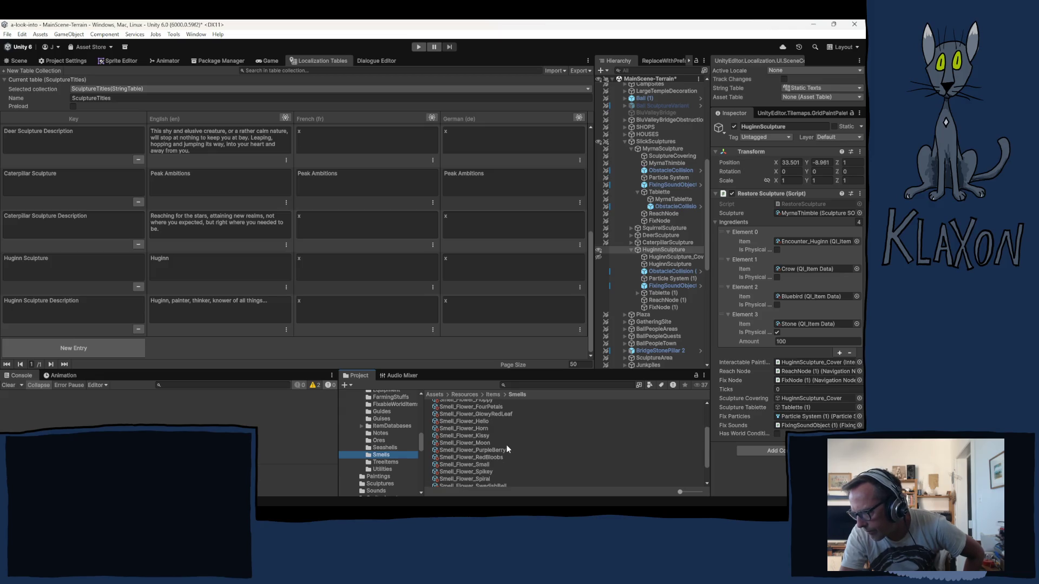
scroll(518, 443, "down", 3)
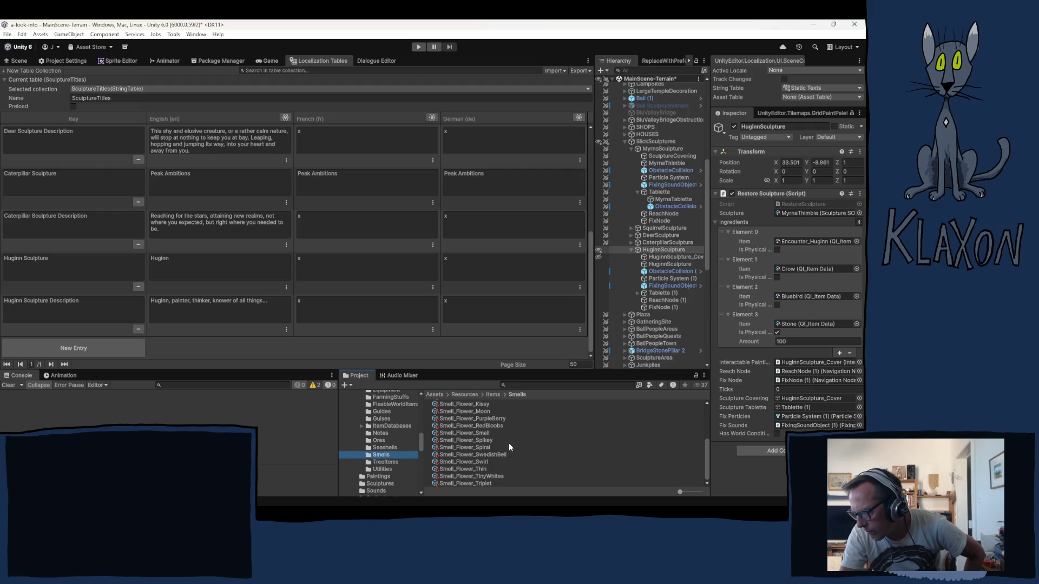
scroll(507, 447, "up", 2)
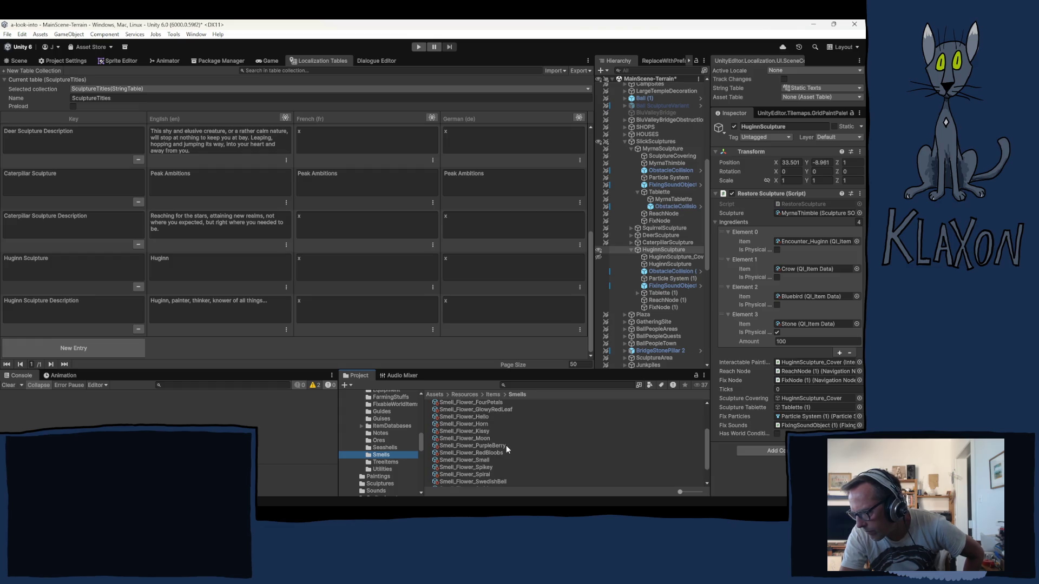
scroll(505, 446, "up", 2)
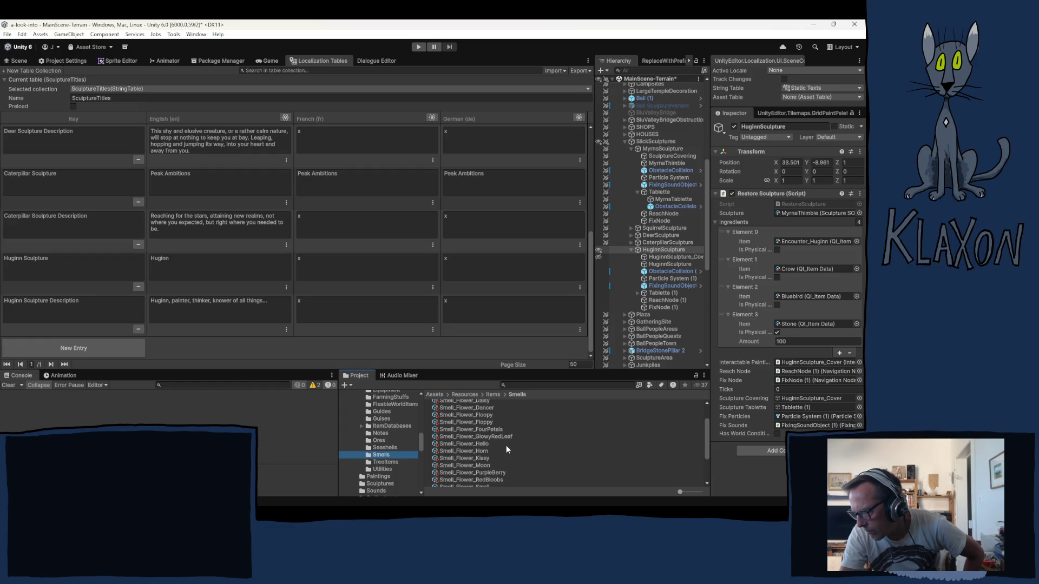
scroll(507, 449, "up", 2)
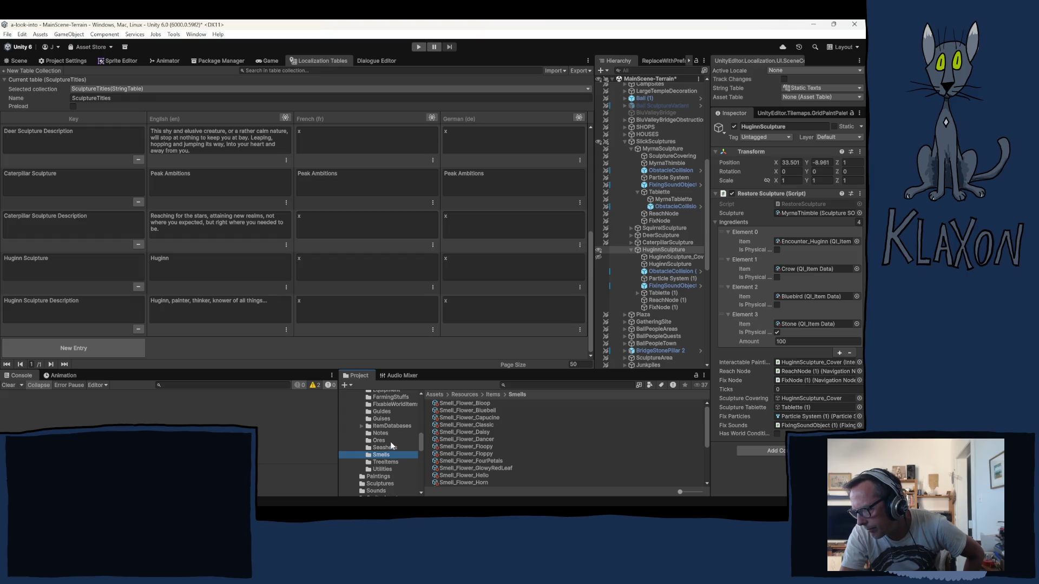
scroll(391, 446, "up", 2)
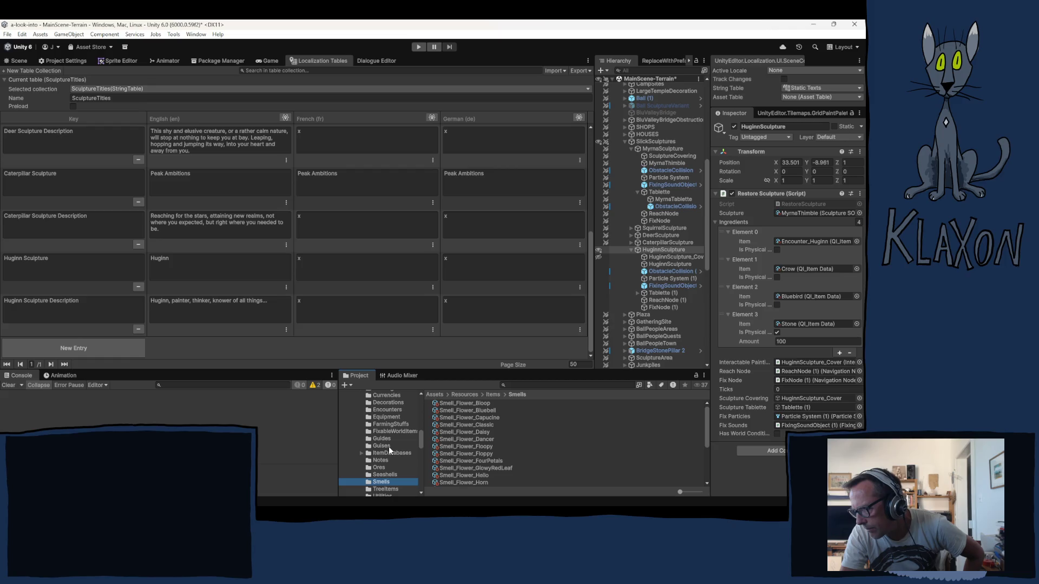
- Browse the Decorations item assets, ending in the Encounters folder
left_click(386, 403)
scroll(487, 453, "down", 1)
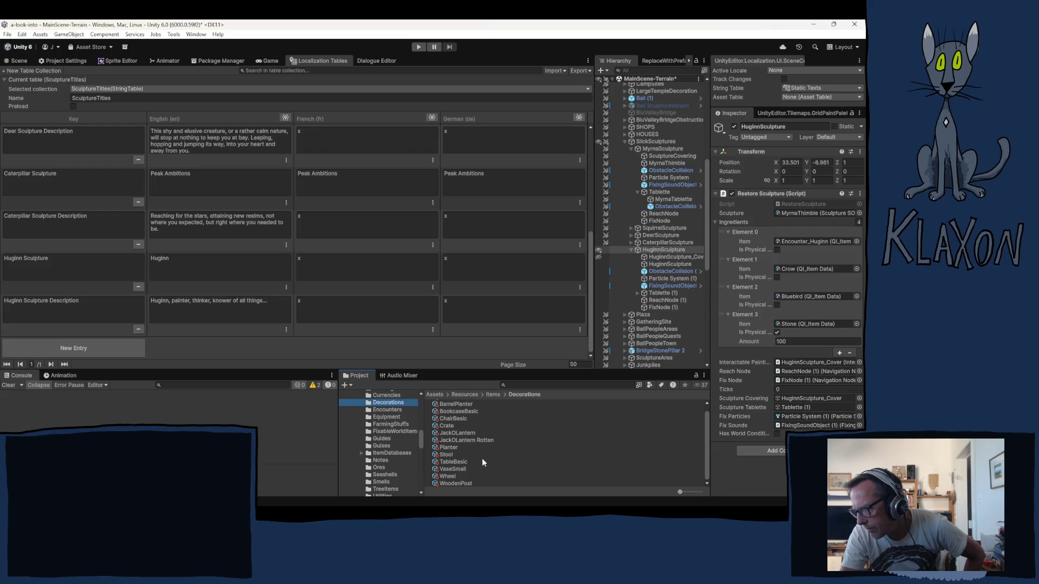
scroll(481, 457, "up", 1)
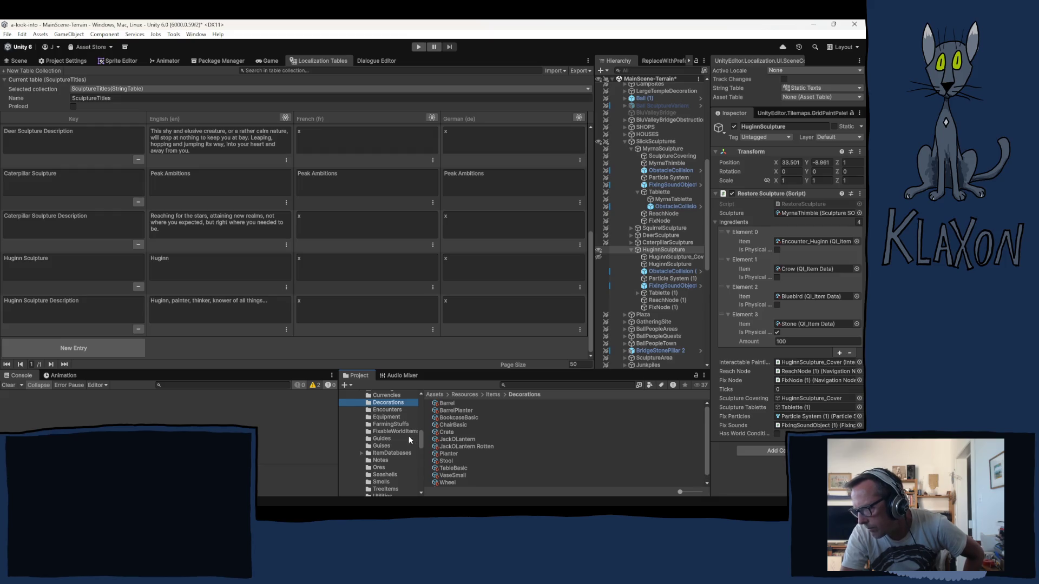
left_click(387, 411)
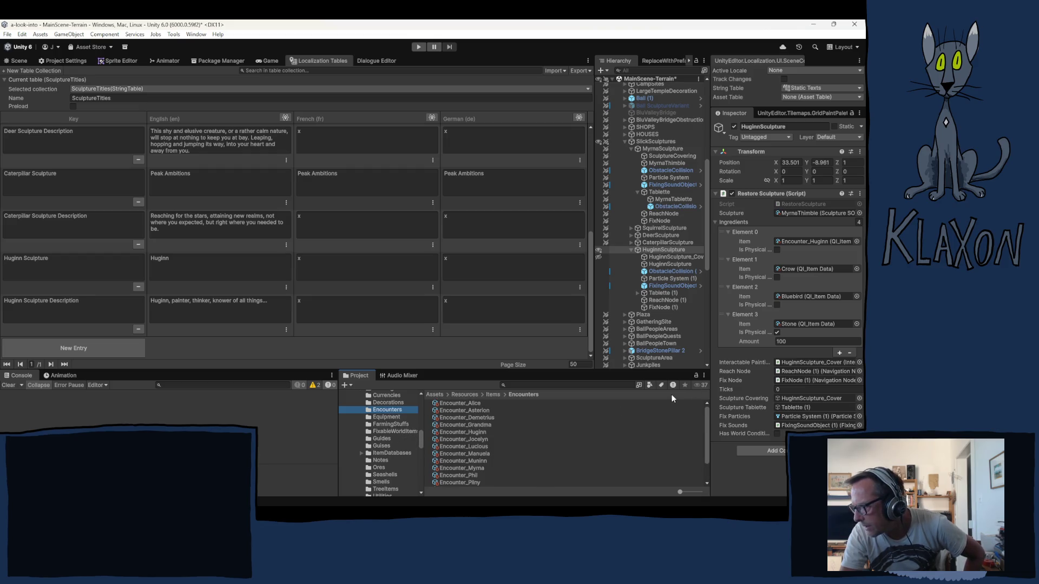
- Remove the Crow and Bluebird ingredients from the Restore Sculpture list
left_click(725, 259)
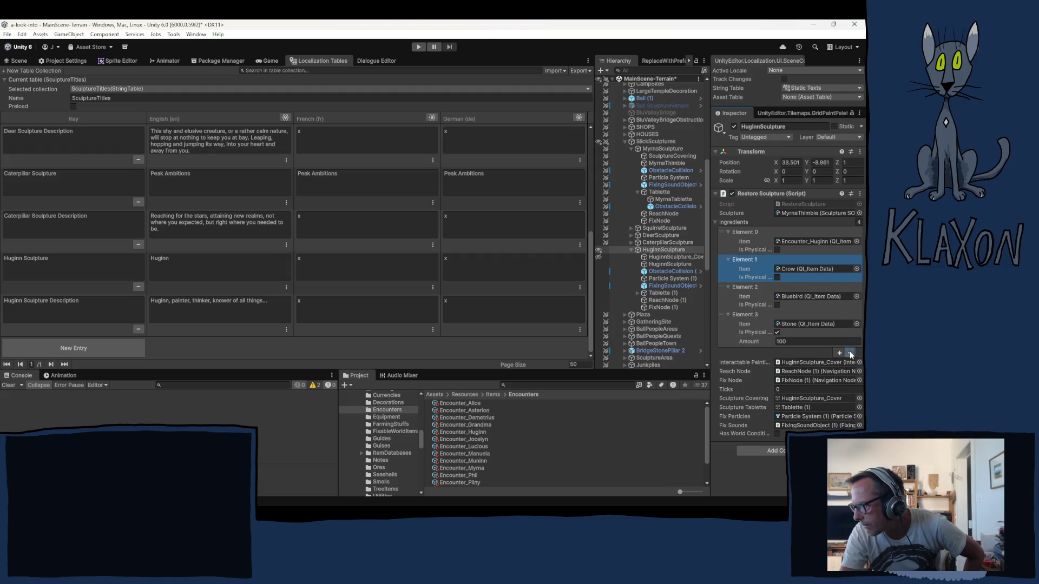
left_click(850, 354)
left_click(726, 260)
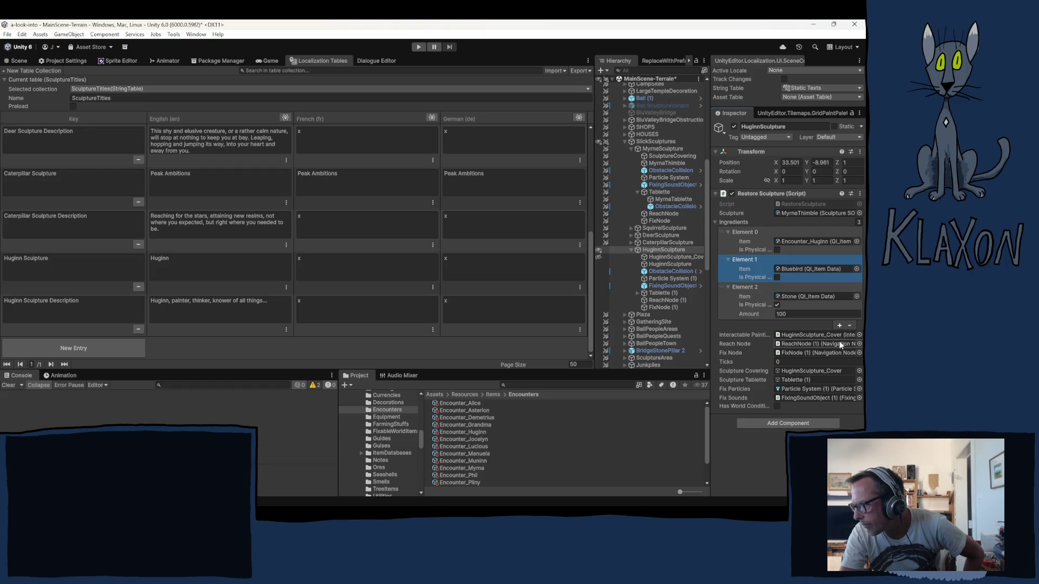
left_click(849, 325)
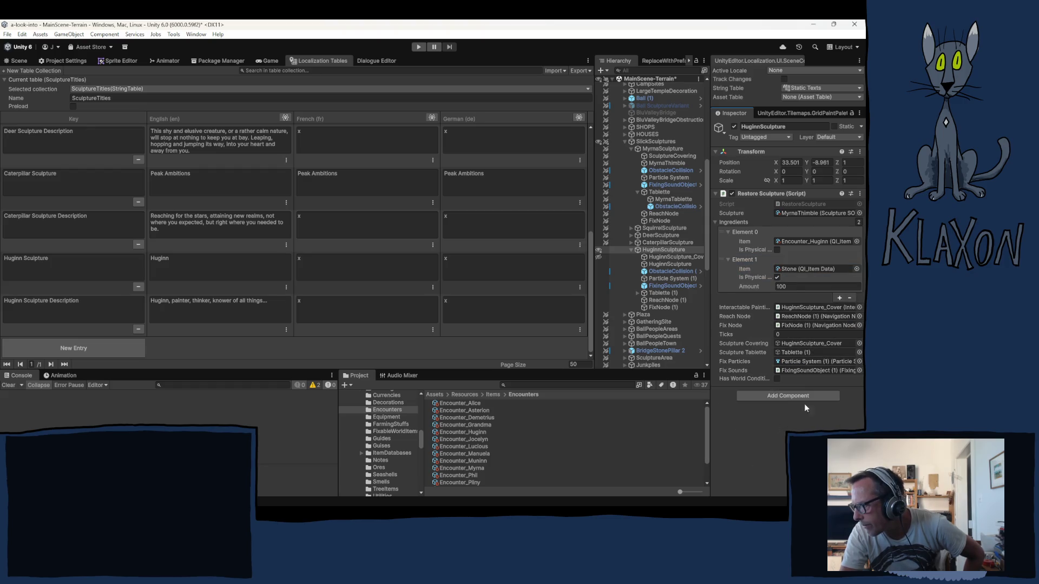
- Fold the remaining ingredient details and collapse the Ingredients list
left_click(728, 232)
left_click(730, 241)
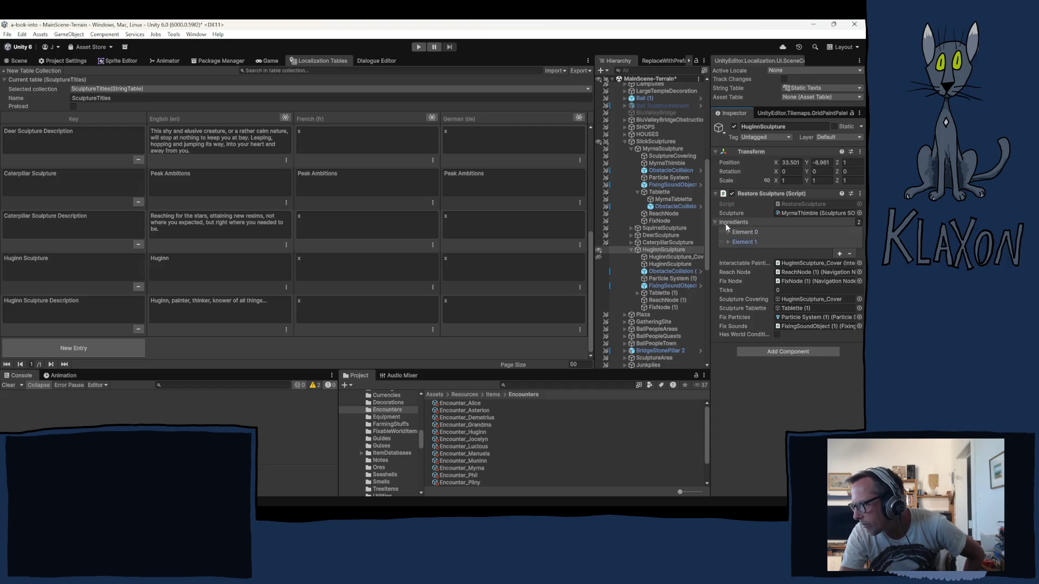
left_click(716, 222)
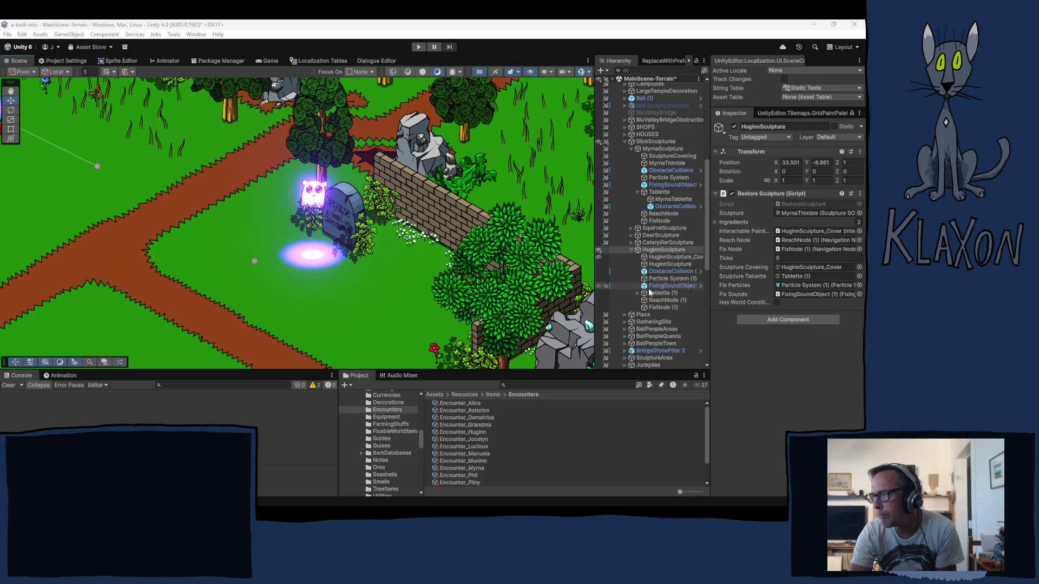
scroll(671, 269, "up", 4)
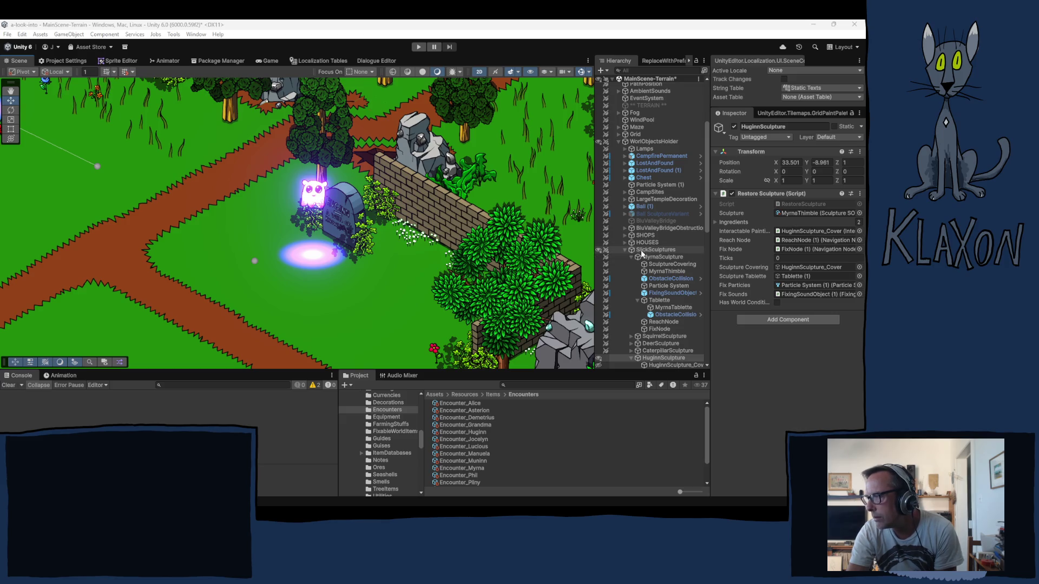
- Expand the NPCs and Village groups and inspect NPC Slick's collider and Rigidbody 2D
scroll(642, 255, "down", 5)
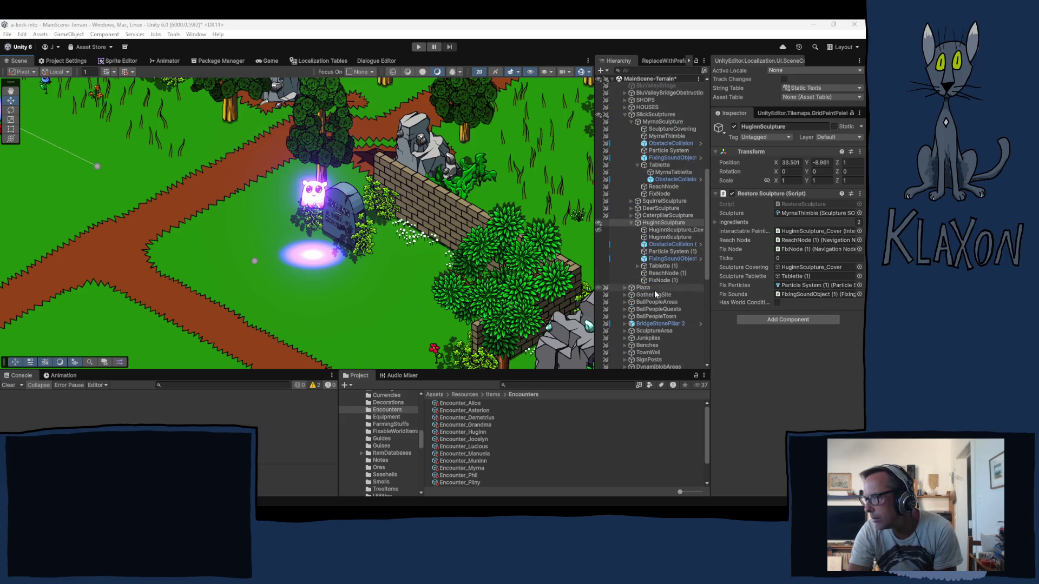
scroll(667, 264, "down", 6)
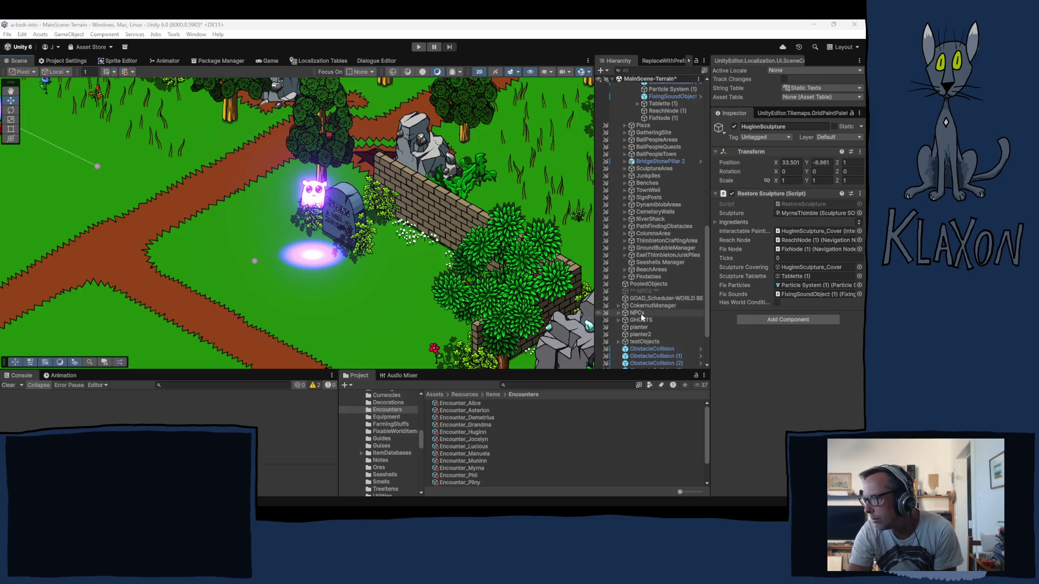
left_click(618, 312)
left_click(624, 327)
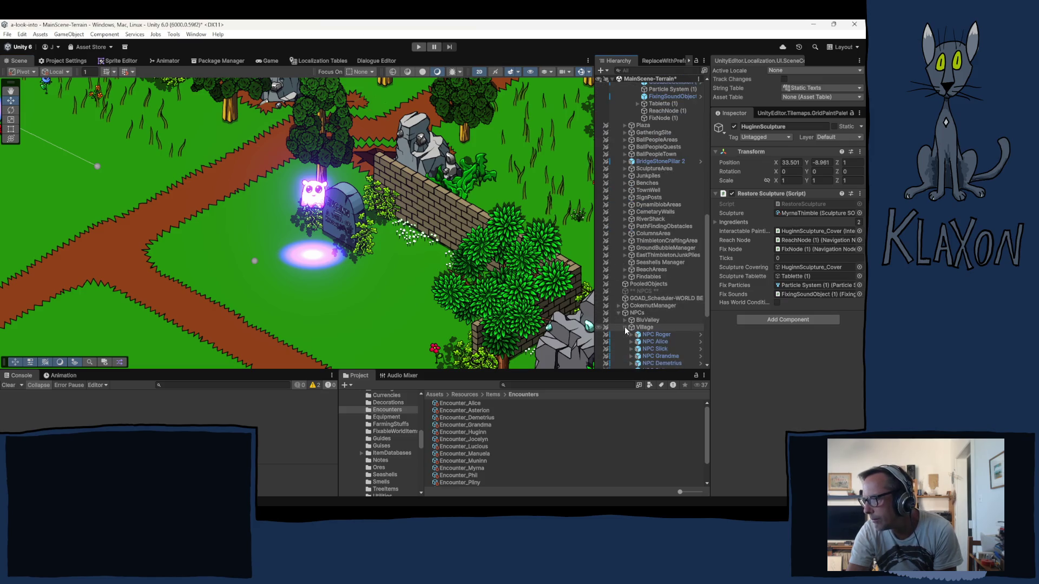
scroll(628, 328, "down", 2)
scroll(632, 328, "down", 1)
left_click(662, 268)
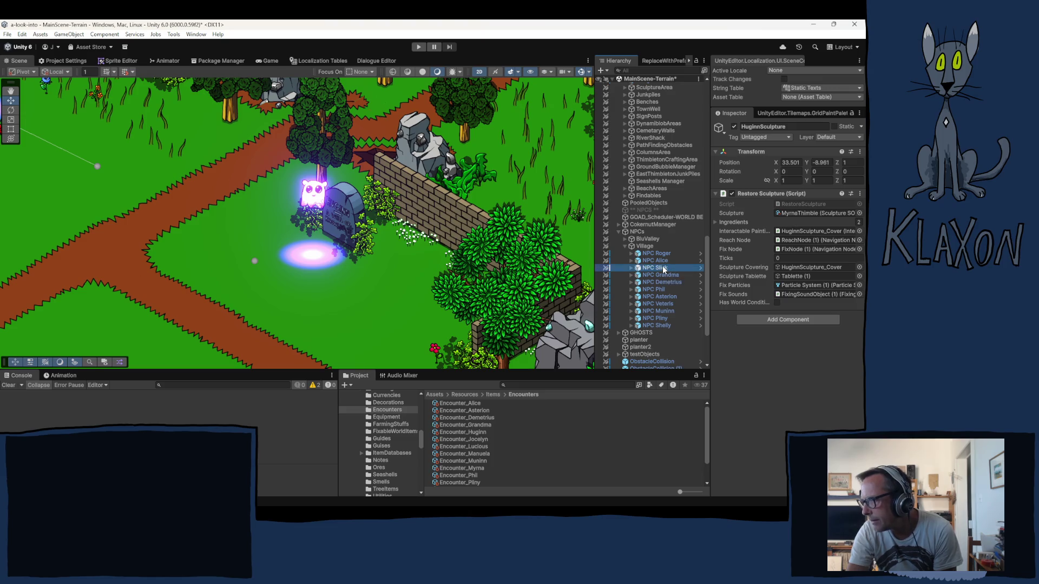
left_click(760, 237)
left_click(768, 246)
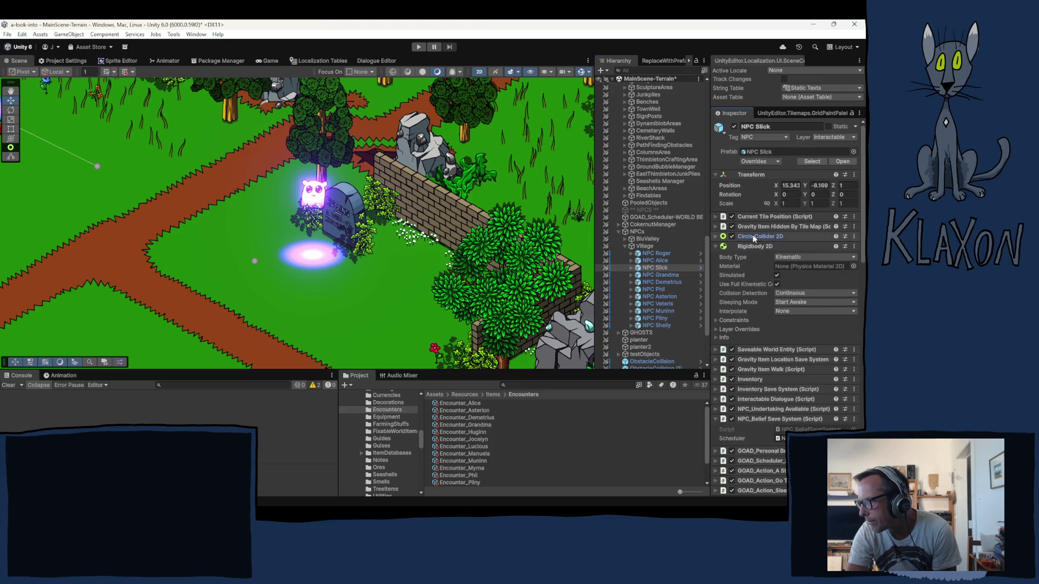
left_click(768, 247)
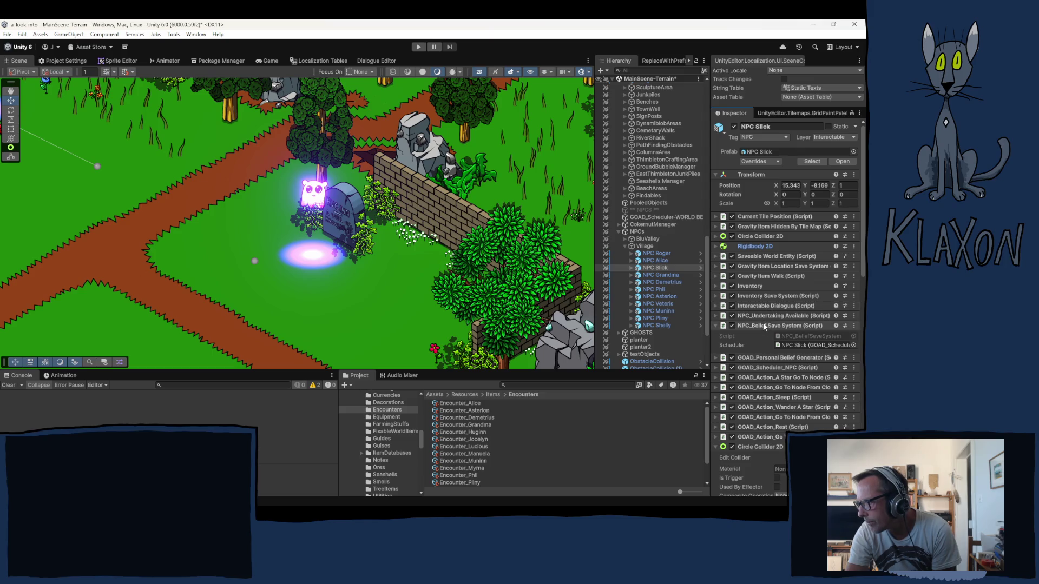
- Scroll back up the Hierarchy and select the SlickSculptures manager object
scroll(739, 373, "down", 10)
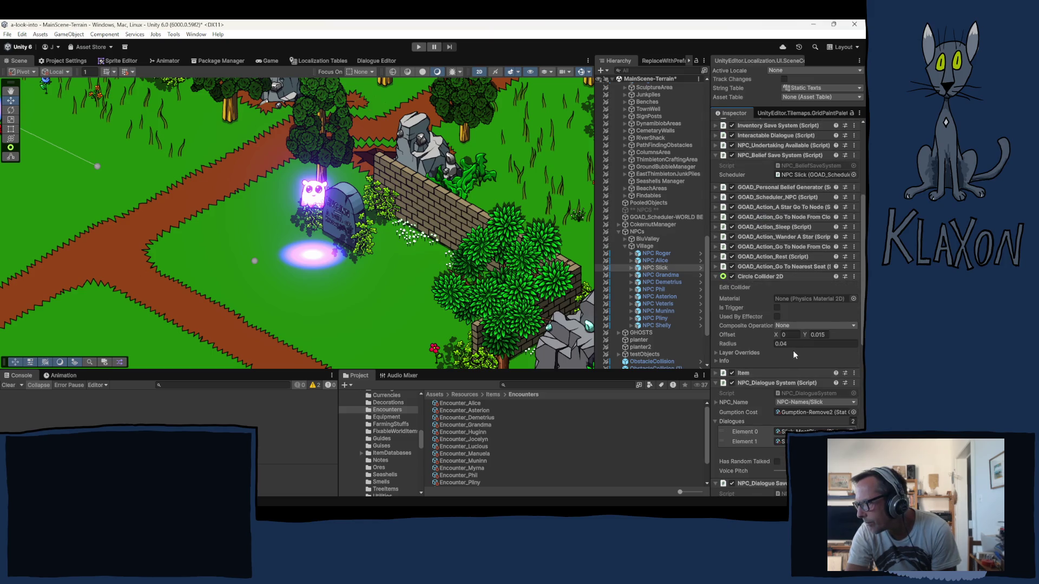
scroll(745, 351, "down", 8)
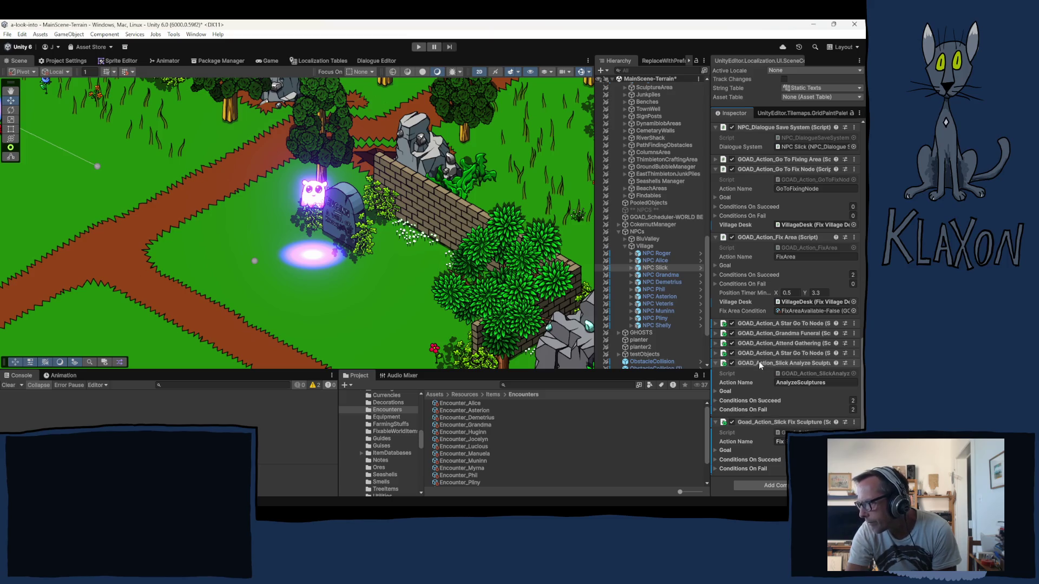
scroll(758, 360, "up", 1)
scroll(758, 360, "up", 1)
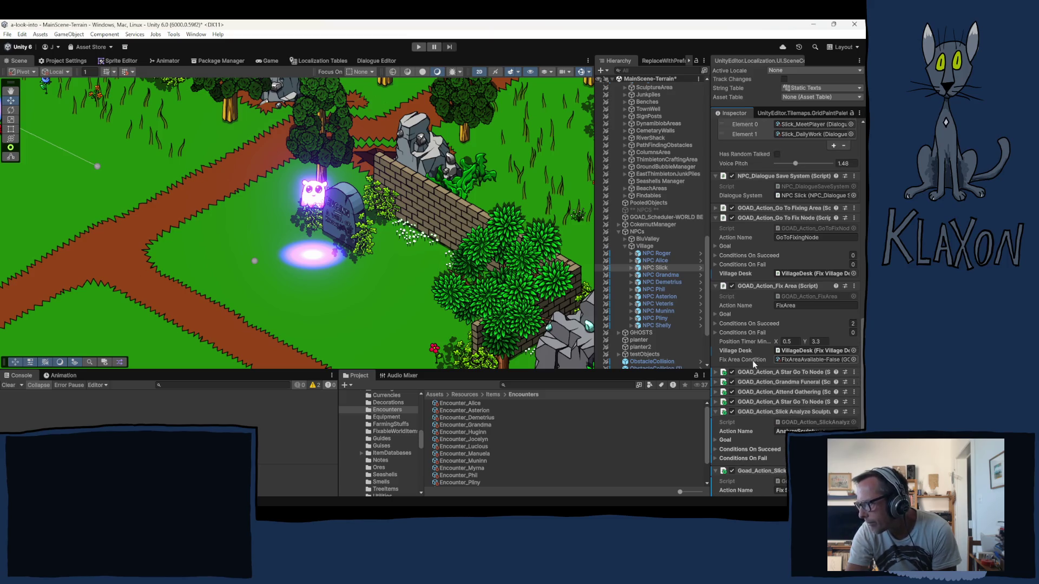
scroll(753, 360, "up", 3)
scroll(749, 363, "up", 5)
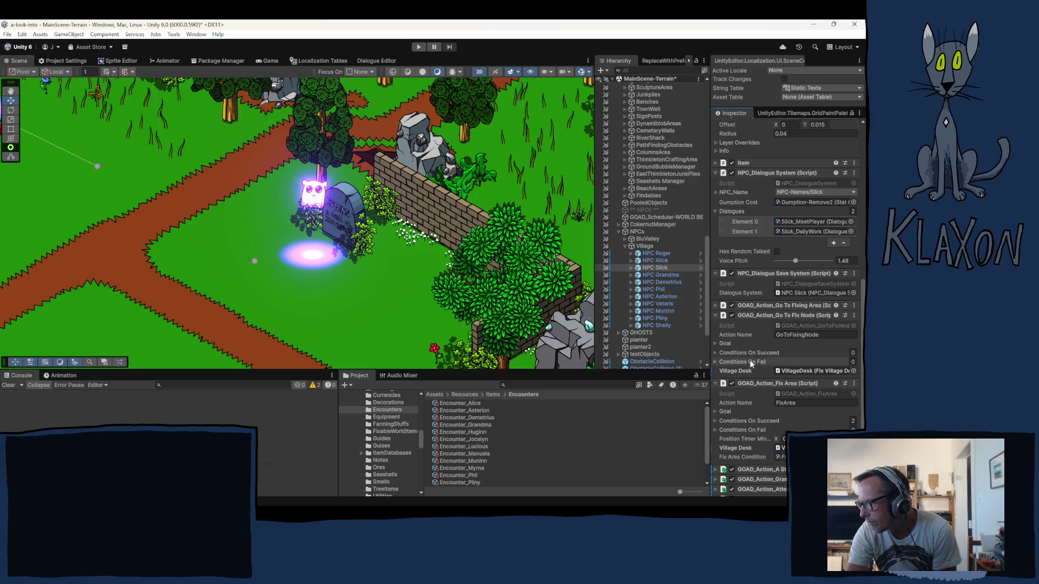
scroll(667, 207, "up", 10)
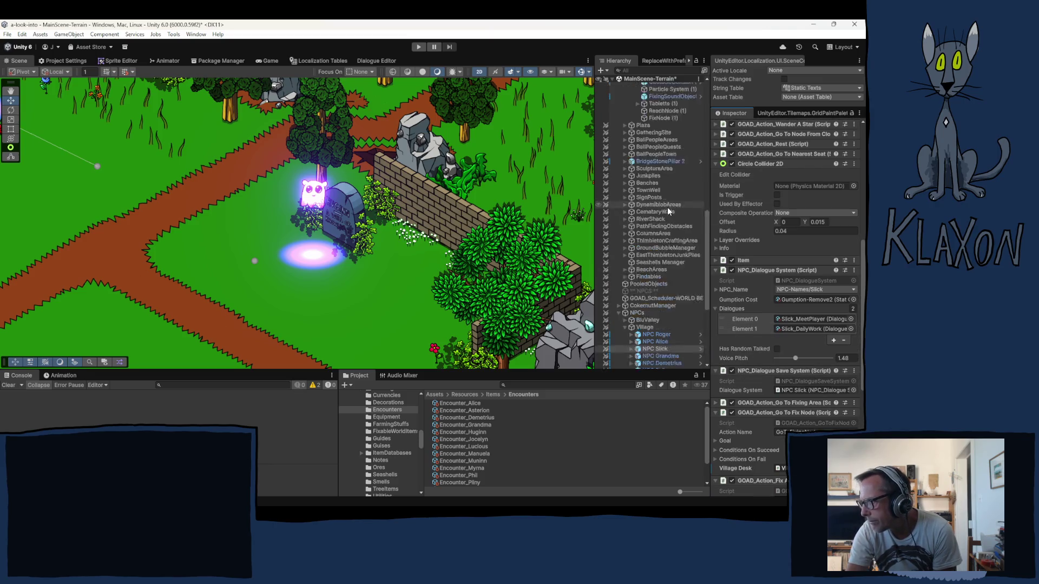
scroll(655, 194, "up", 2)
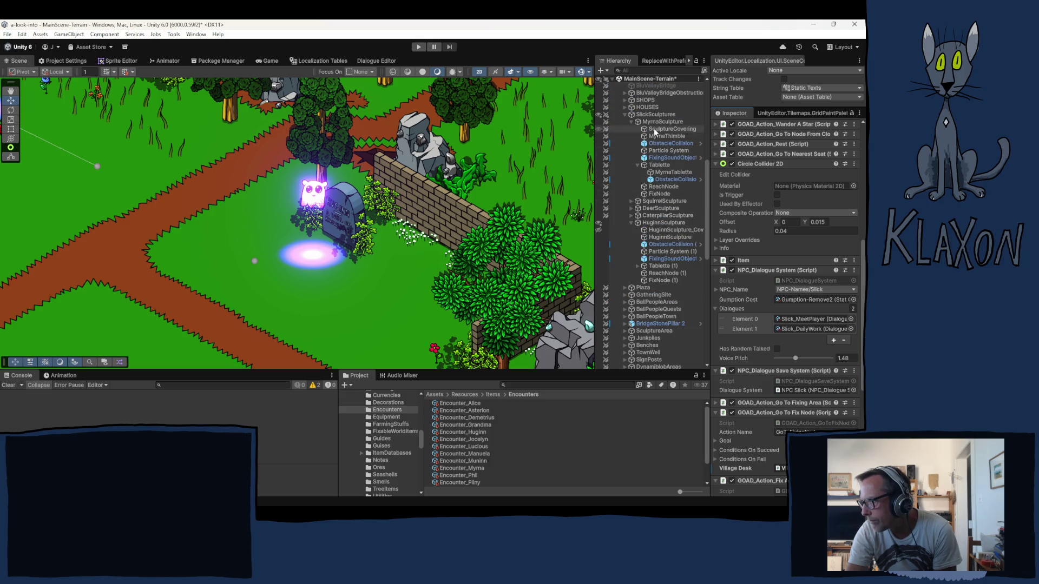
left_click(655, 115)
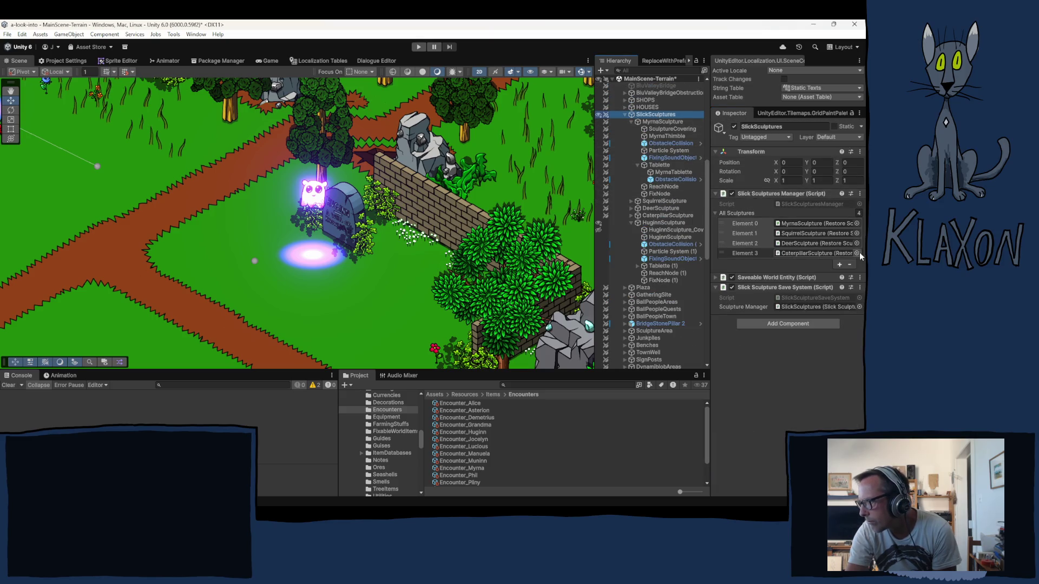
- Add a fifth All Sculptures slot holding HuginnSculpture as Element 4
left_click(839, 264)
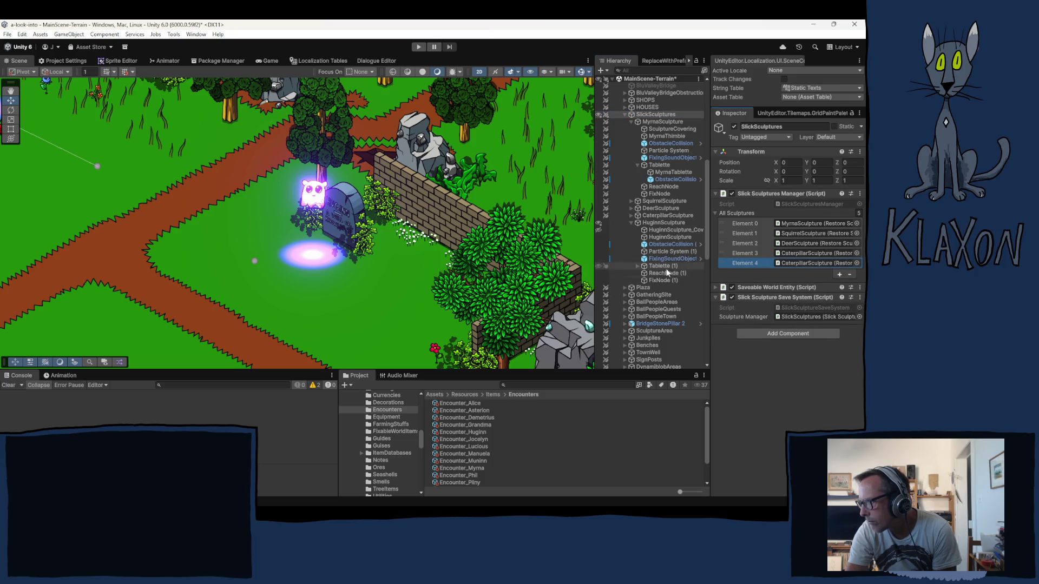
left_click_drag(652, 222, 795, 263)
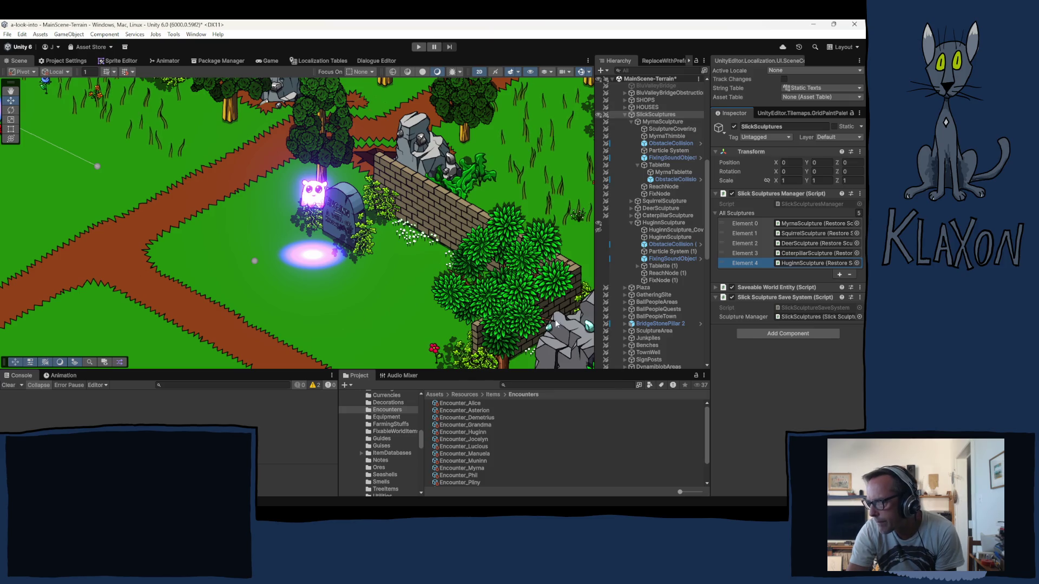
left_click(662, 239)
- Show the cloth cover and nudge HuginnSculpture up-right to X 33.568, Y -8.756
double_click(662, 239)
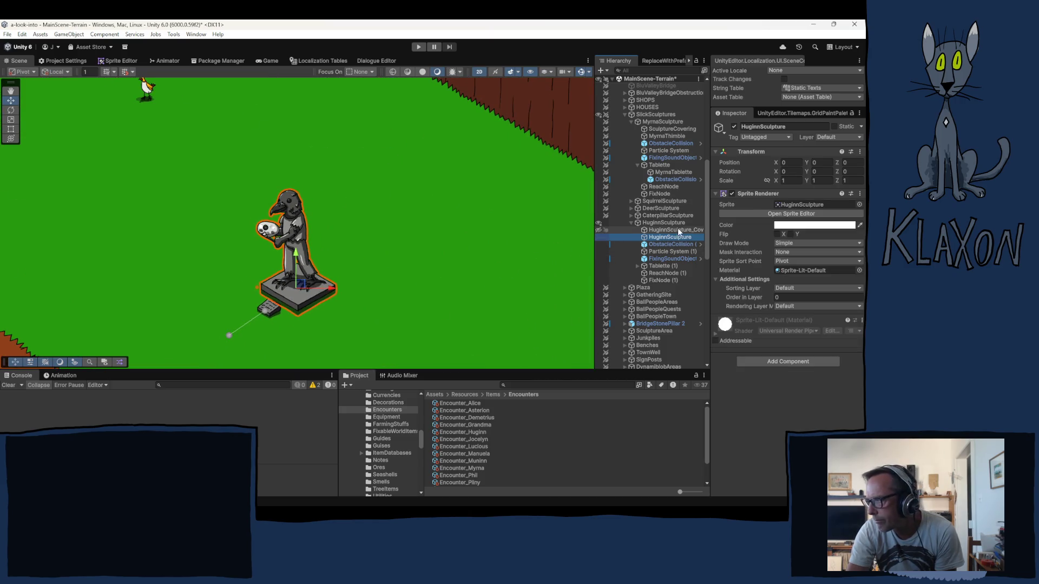
left_click(600, 229)
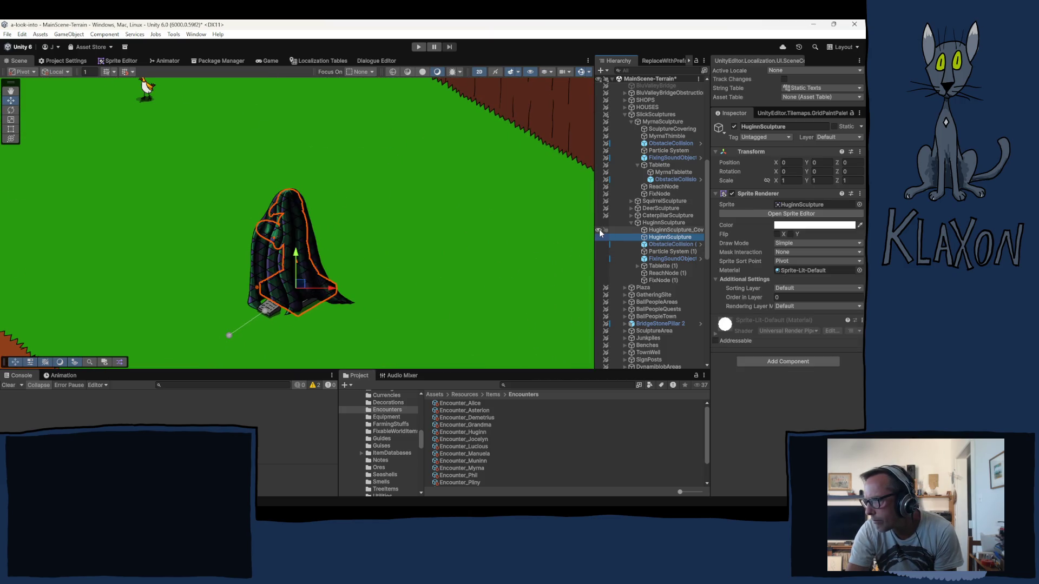
left_click(405, 250)
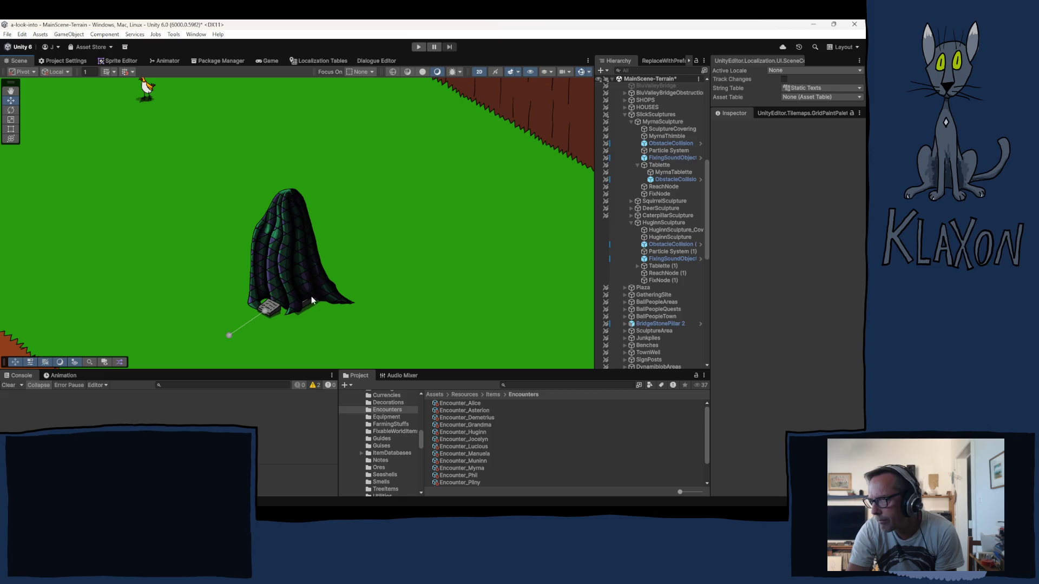
scroll(308, 302, "down", 5)
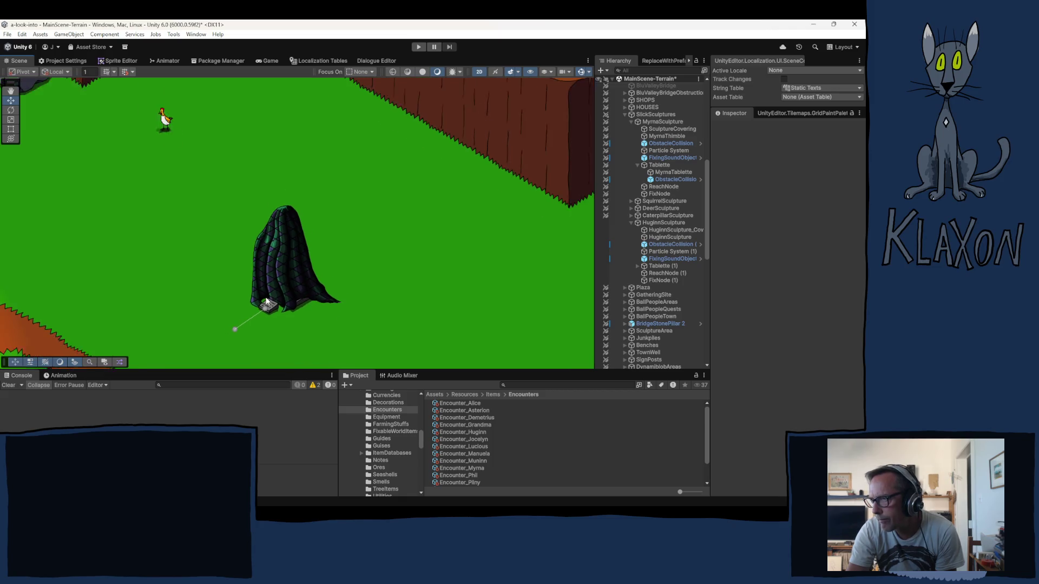
mouse_move(200, 313)
left_mouse_down()
mouse_move(272, 234)
mouse_move(216, 275)
left_mouse_up()
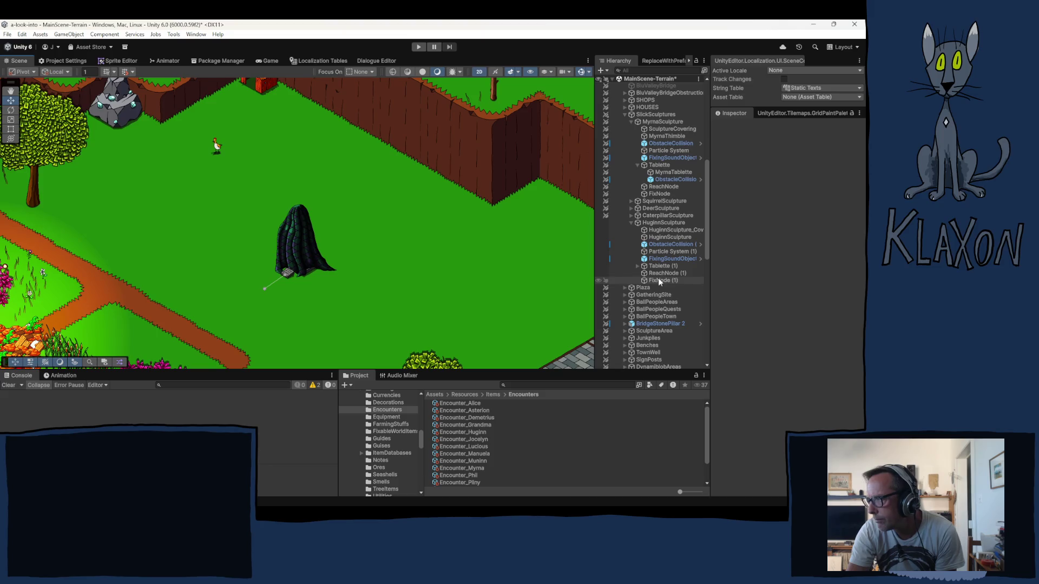
left_click(669, 223)
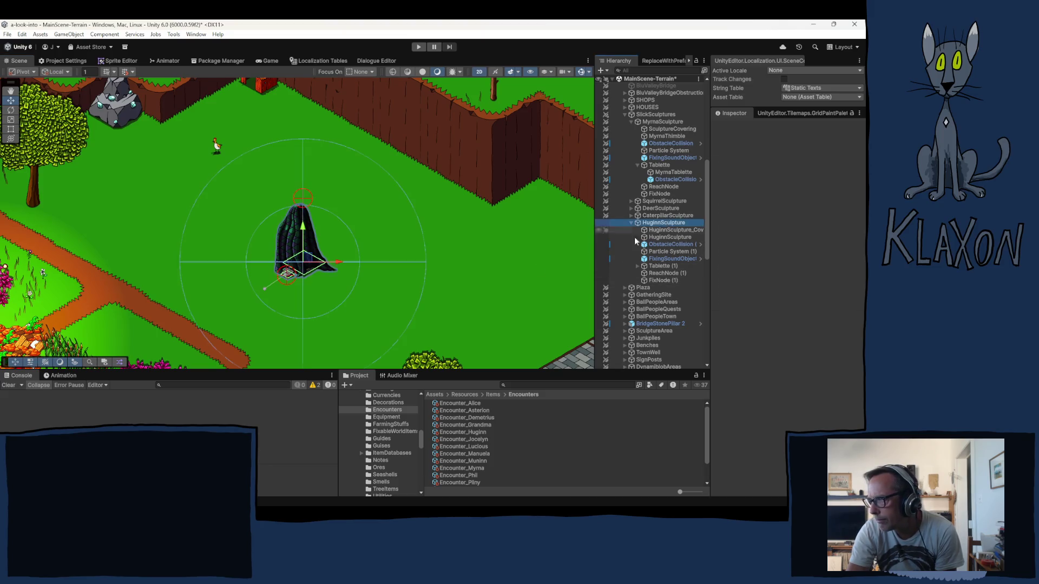
left_click_drag(315, 254, 317, 241)
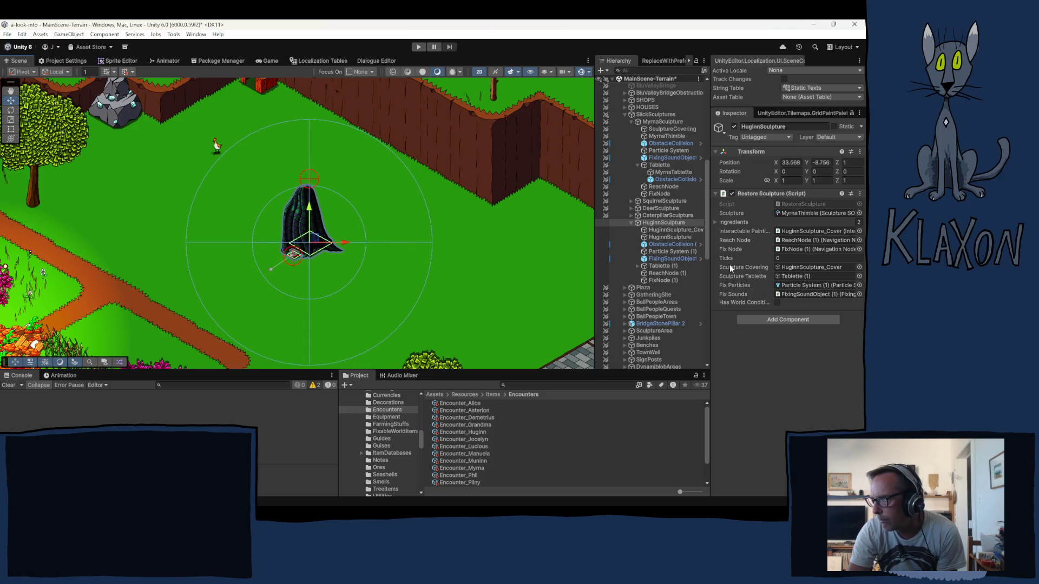
scroll(641, 207, "up", 5)
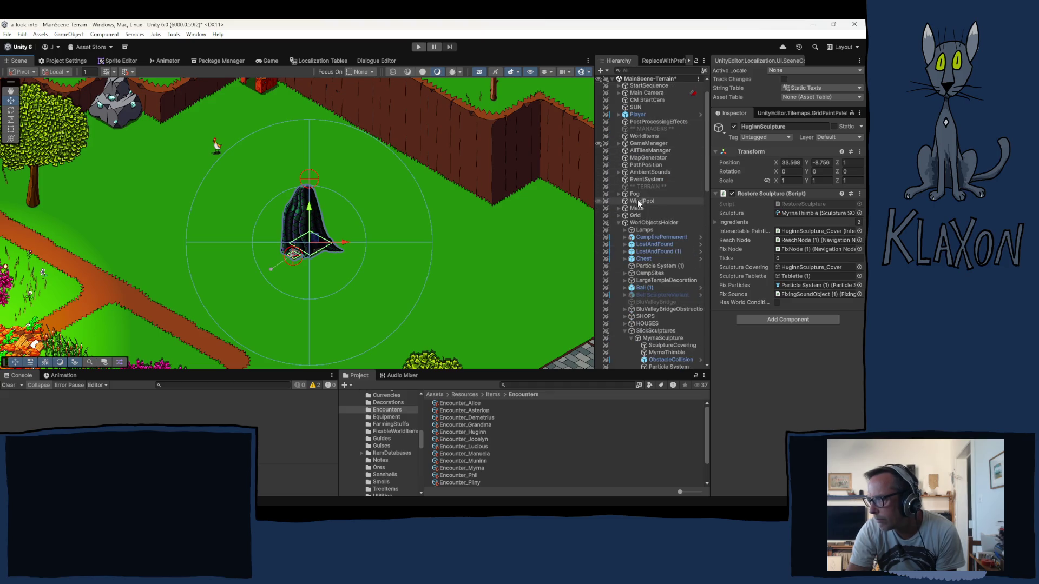
- Check the tile grid and nudge HuginnSculpture to X 33.525, Y -8.642
left_click(636, 216)
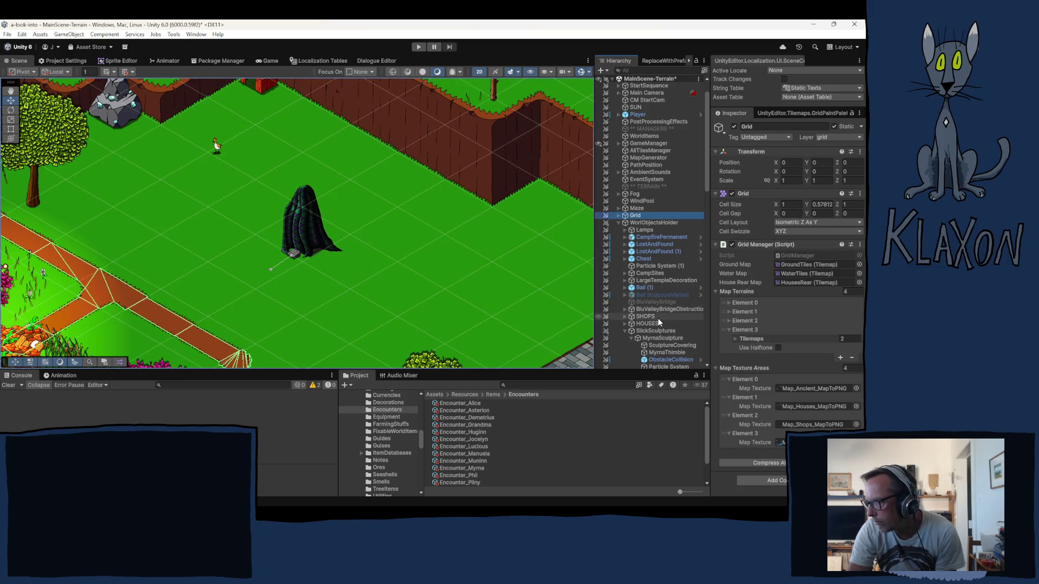
scroll(656, 333, "down", 3)
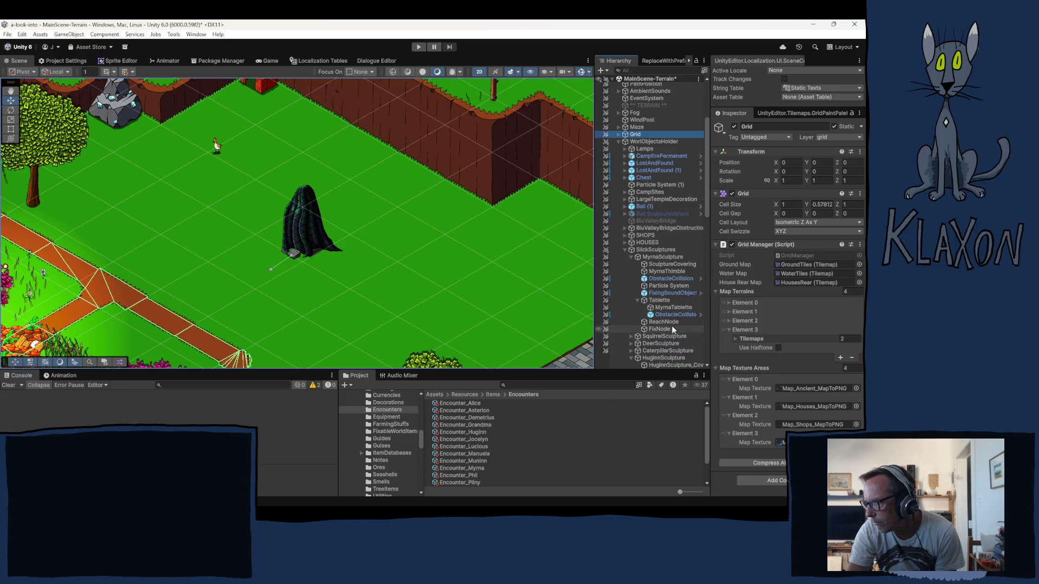
left_click(638, 301)
left_click(631, 257)
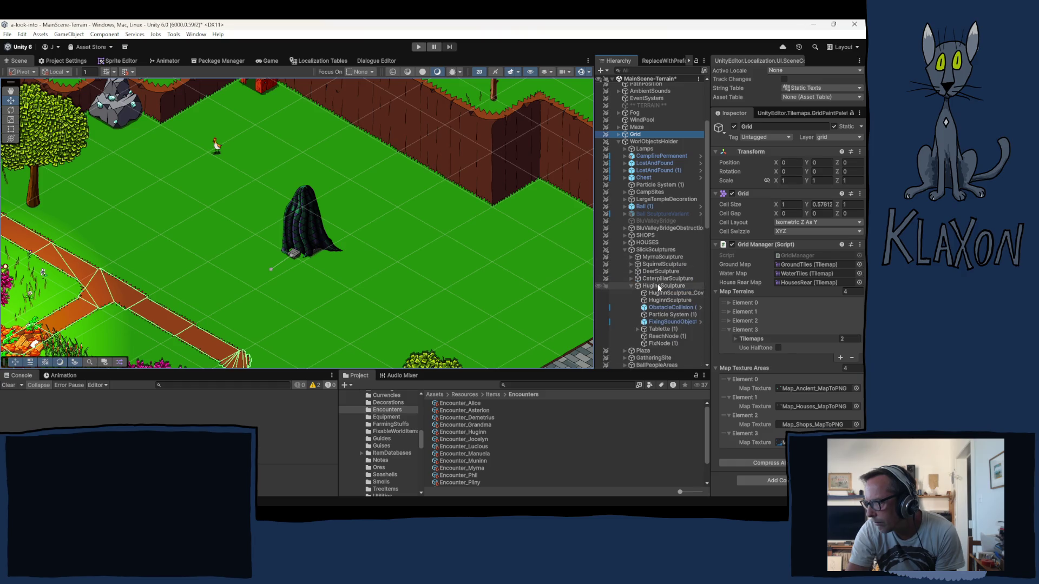
left_click(658, 285)
left_click(310, 232)
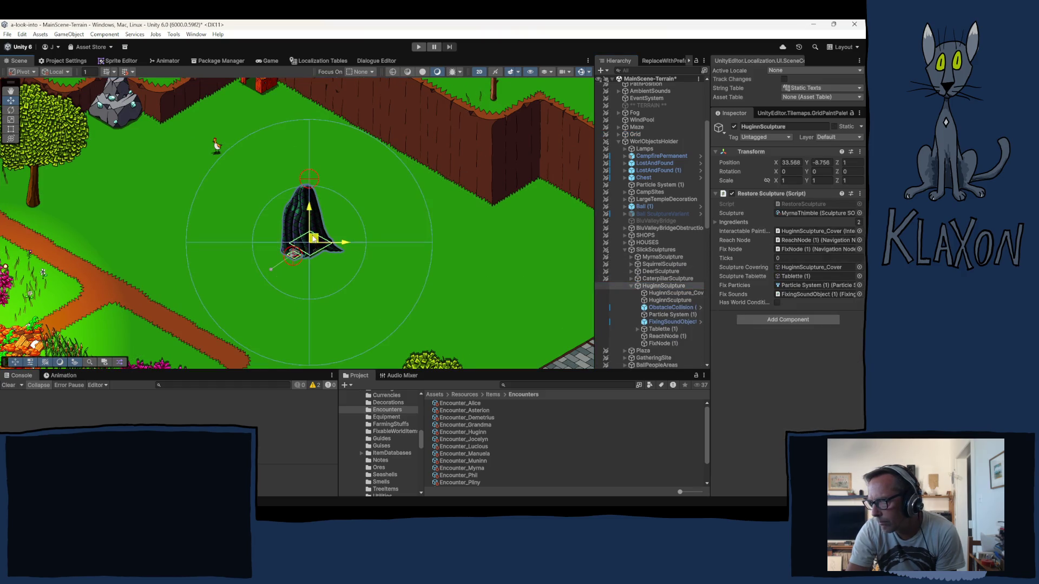
left_click_drag(310, 232, 310, 235)
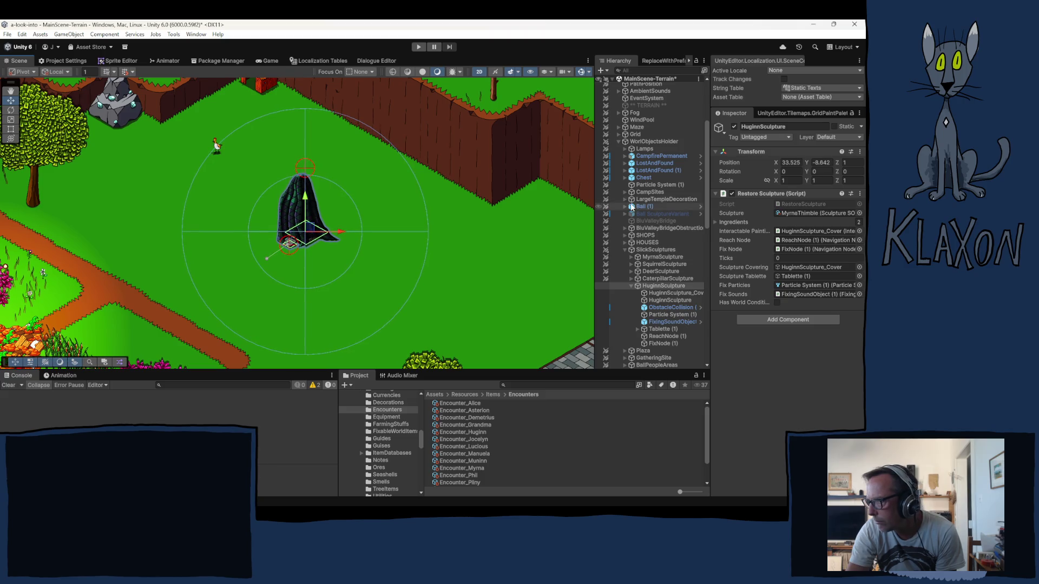
left_click(638, 134)
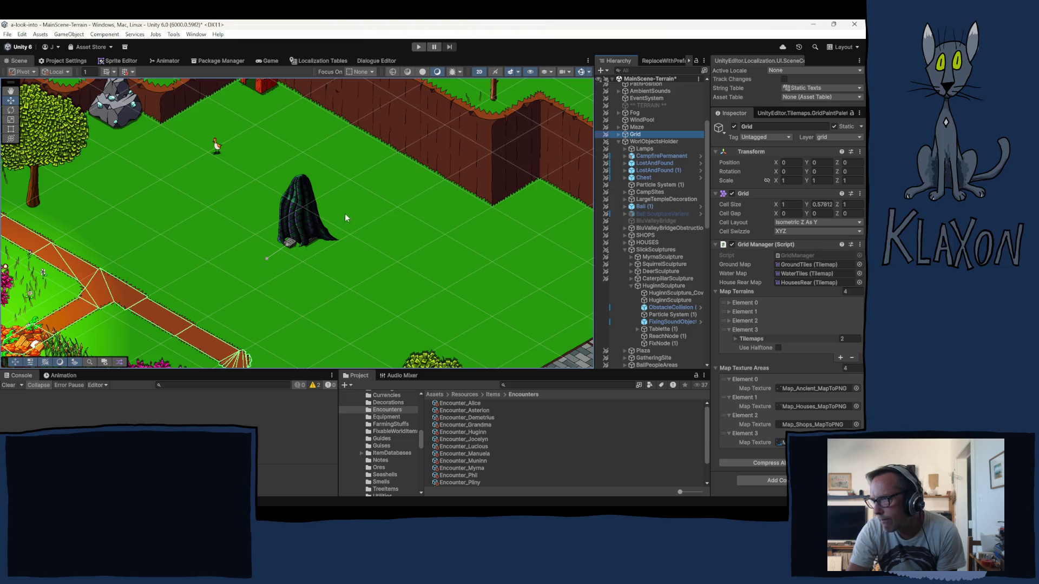
left_click(358, 208)
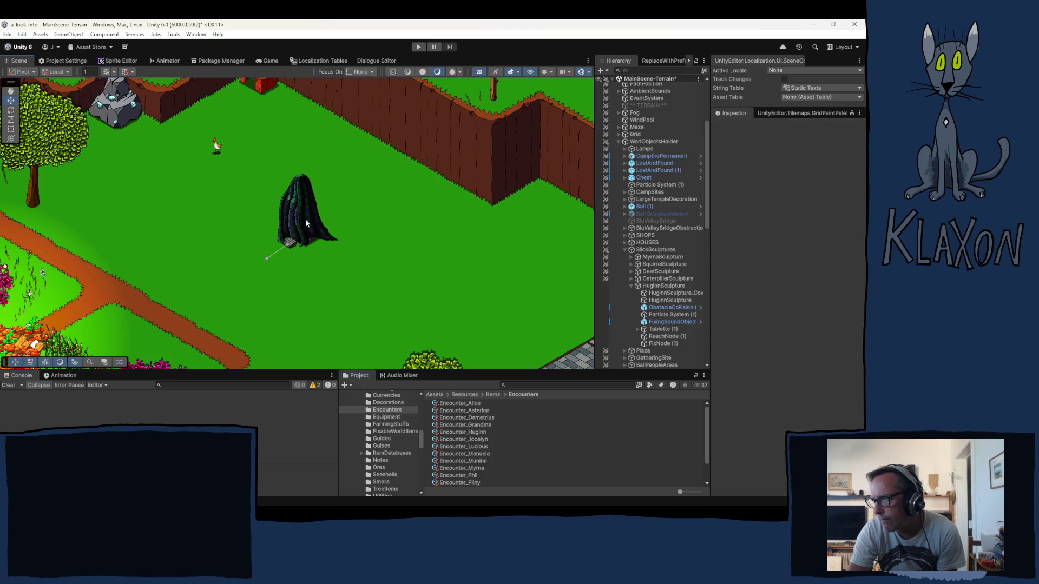
left_click(305, 219)
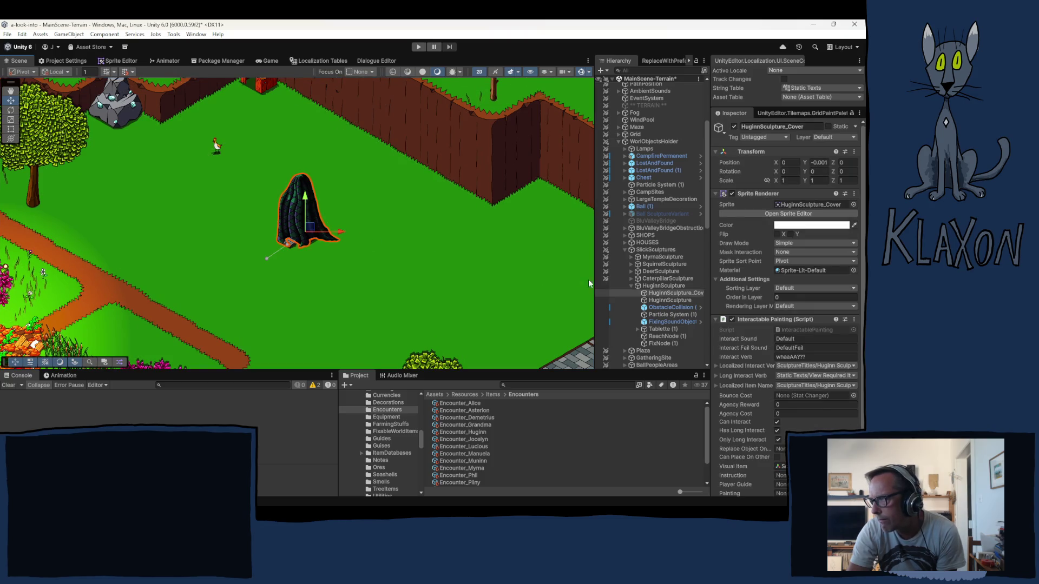
- Set the Huginn obstacle collision object's Z position to 0
left_click(667, 307)
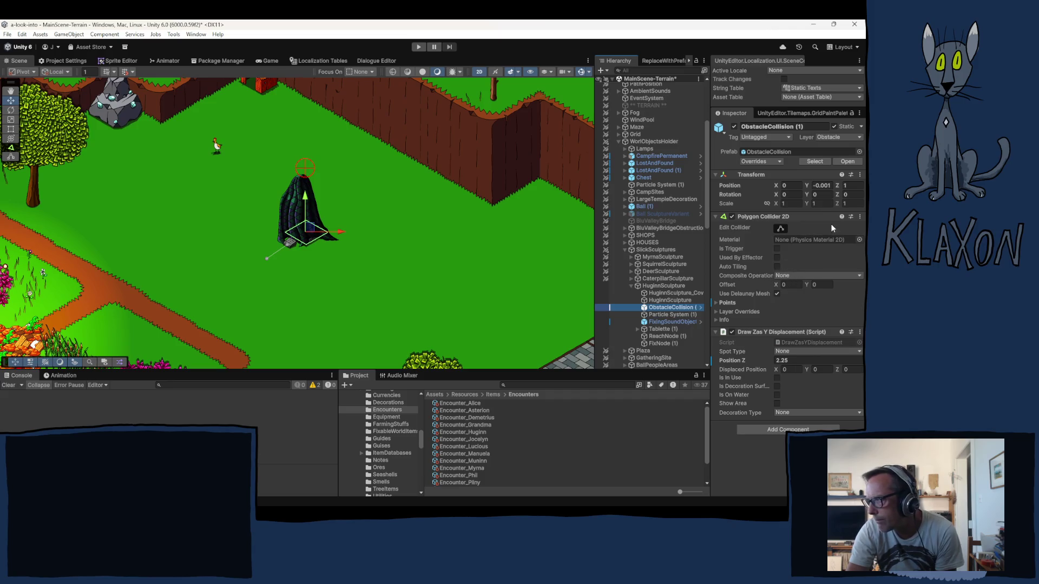
left_click(854, 185)
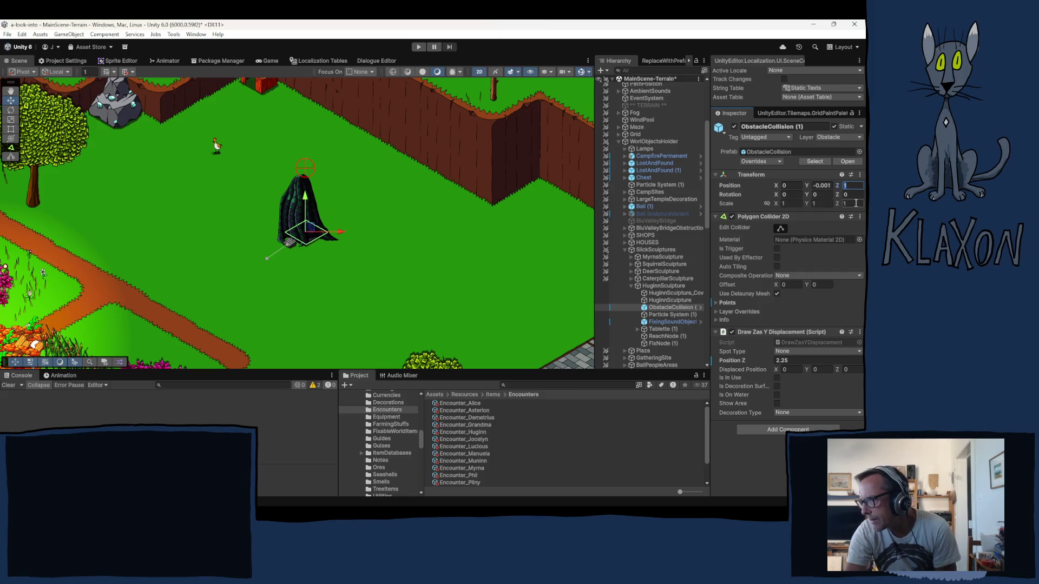
type("0")
- Compare the obstacle collision setup on the Caterpillar and Myrna sculptures
left_click(670, 301)
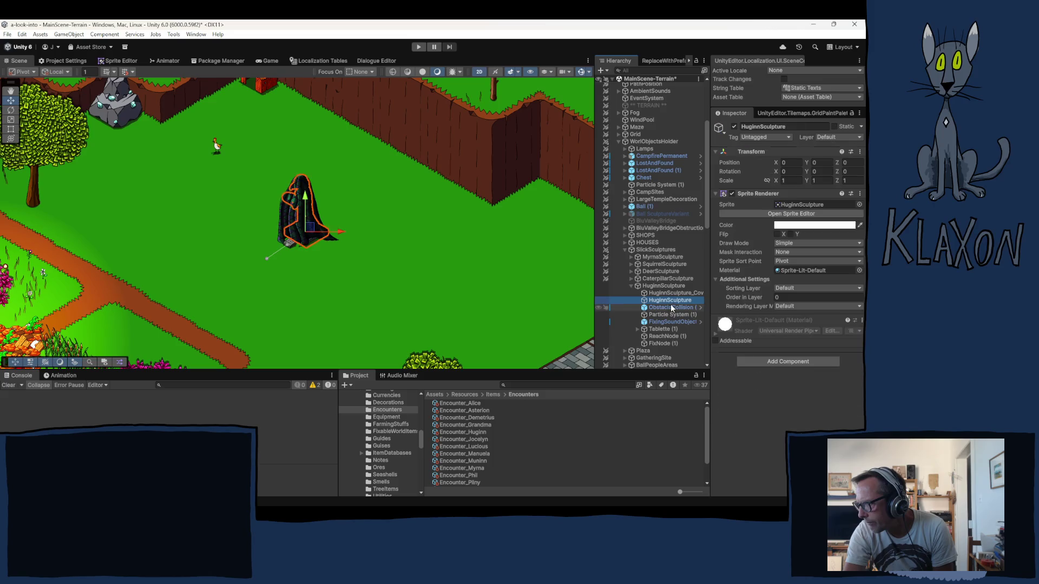
left_click(631, 278)
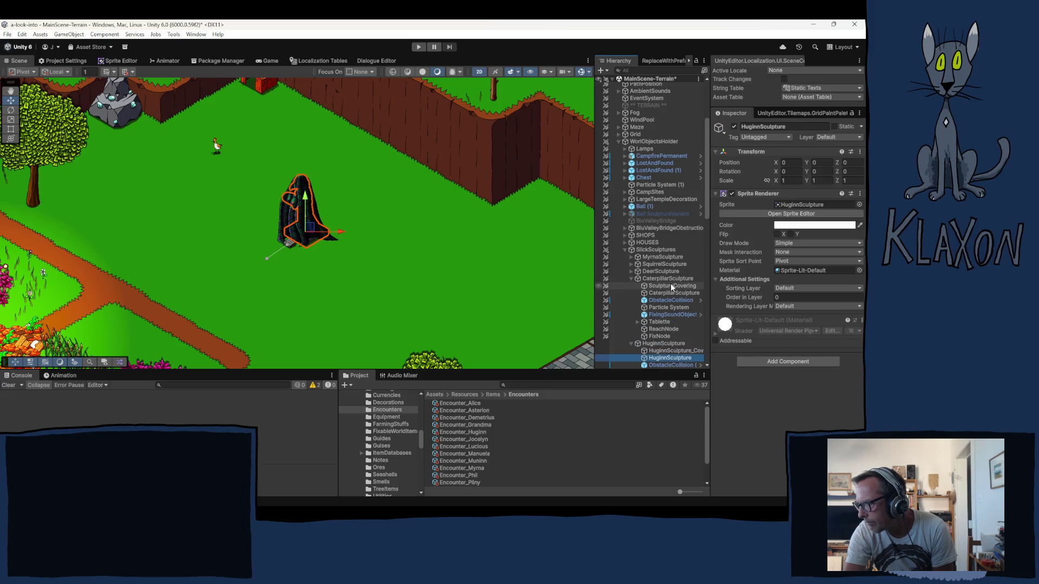
left_click(669, 279)
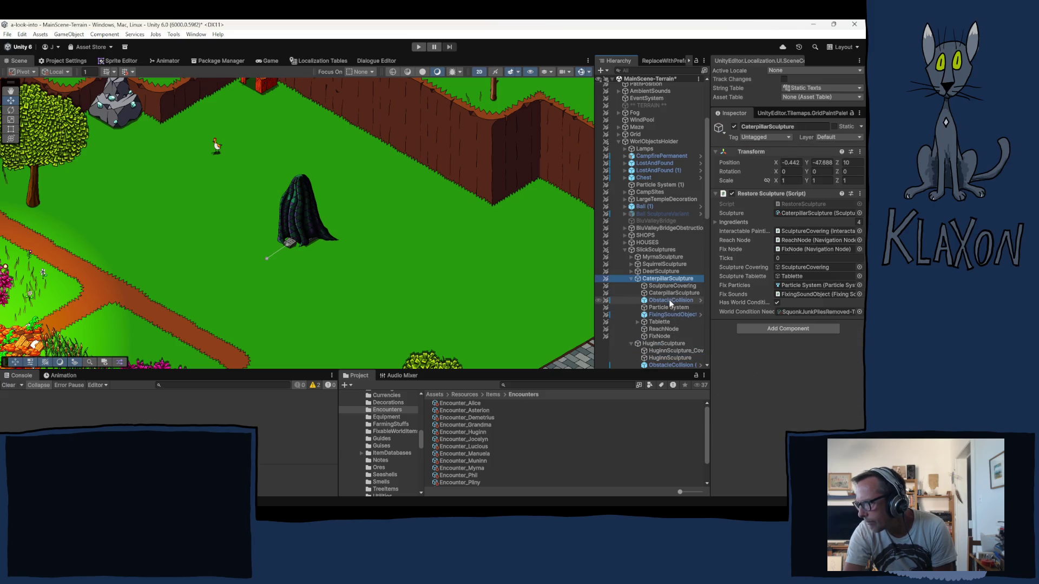
left_click(669, 301)
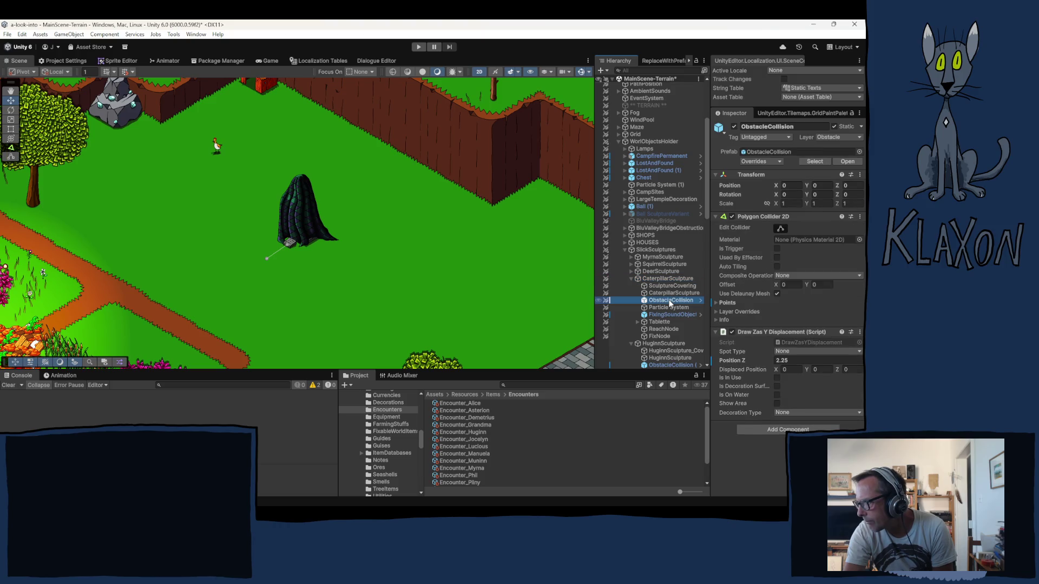
left_click(631, 256)
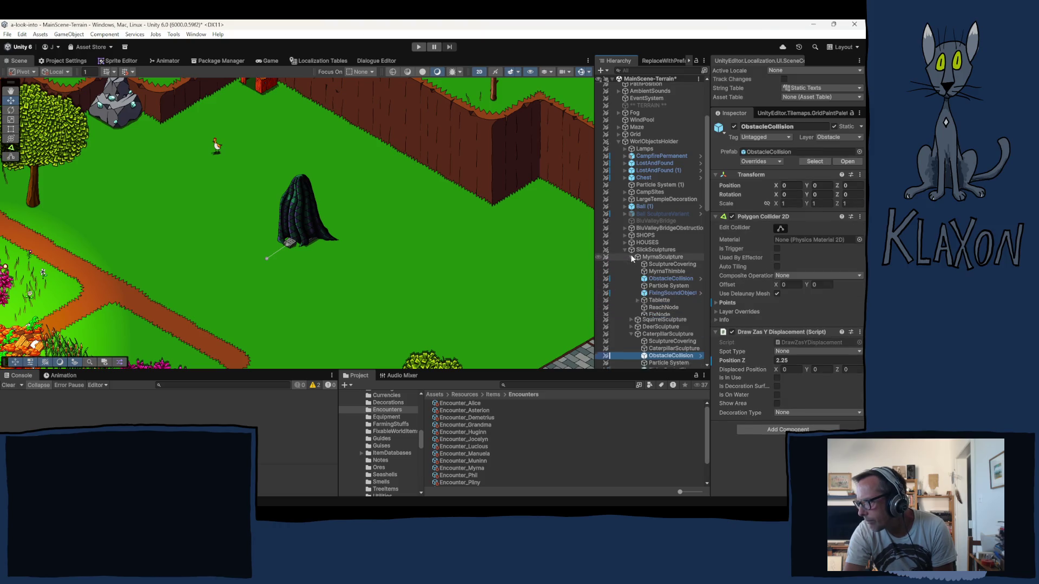
left_click(670, 278)
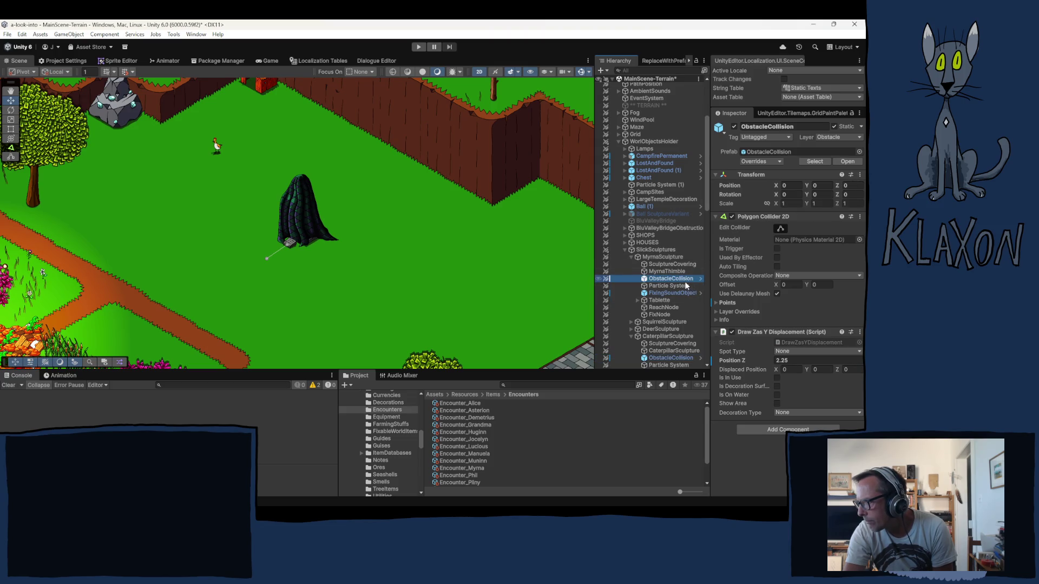
scroll(663, 296, "down", 5)
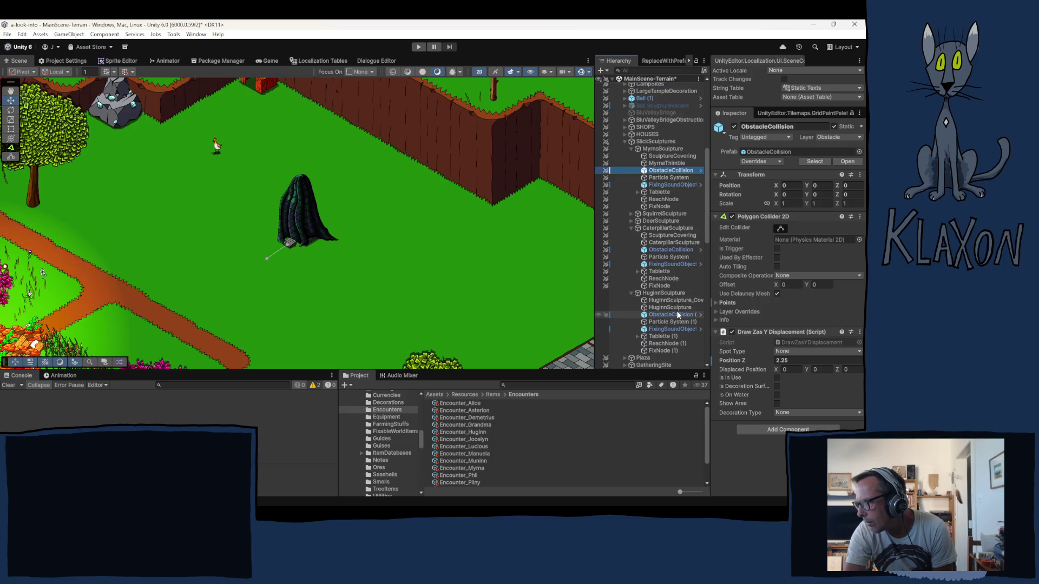
- Set the Huginn sculpture's Particle System (1) Z position to 3
left_click(677, 315)
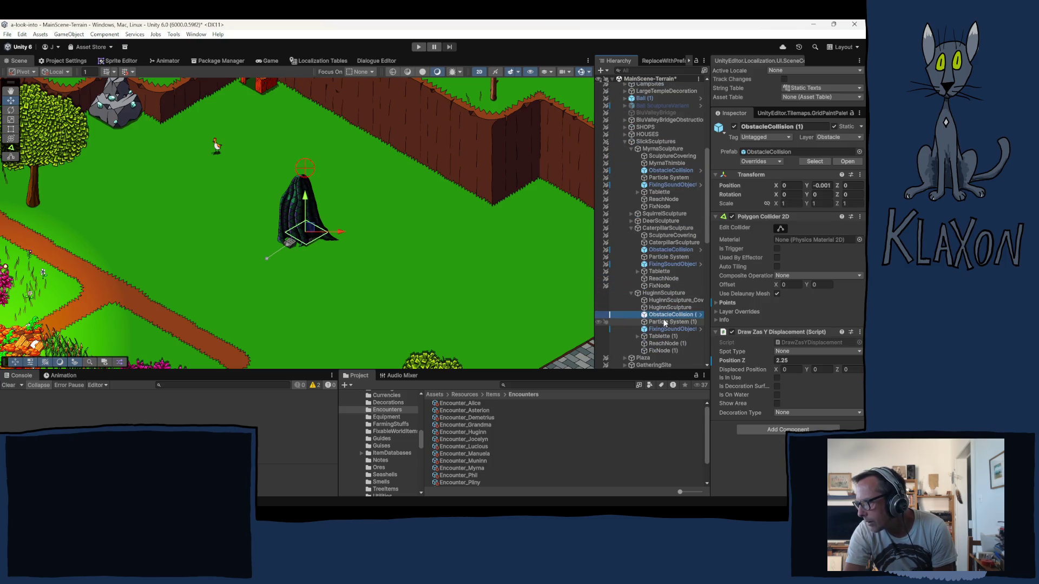
left_click(667, 322)
left_click(668, 328)
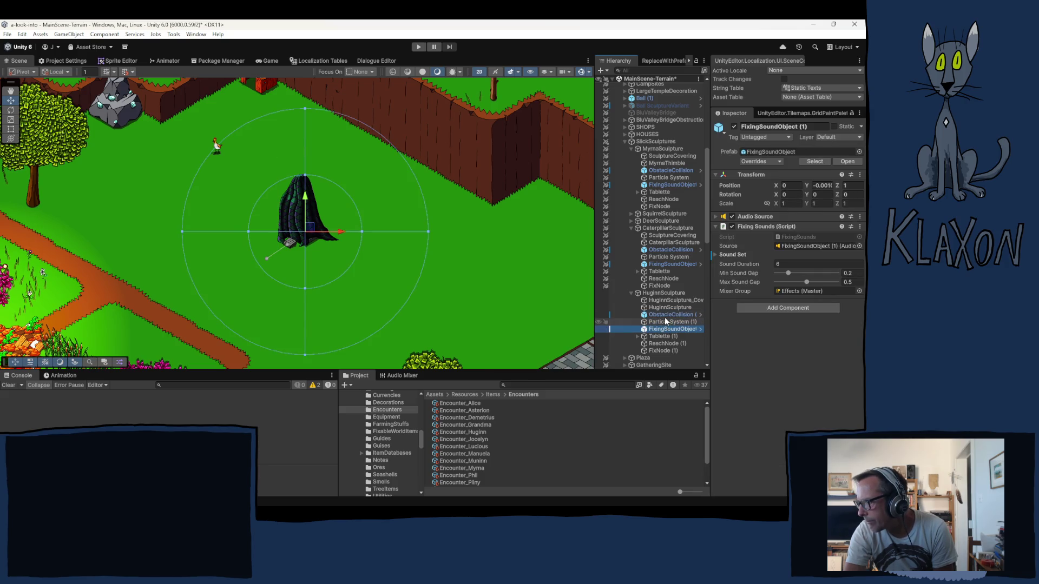
left_click(667, 323)
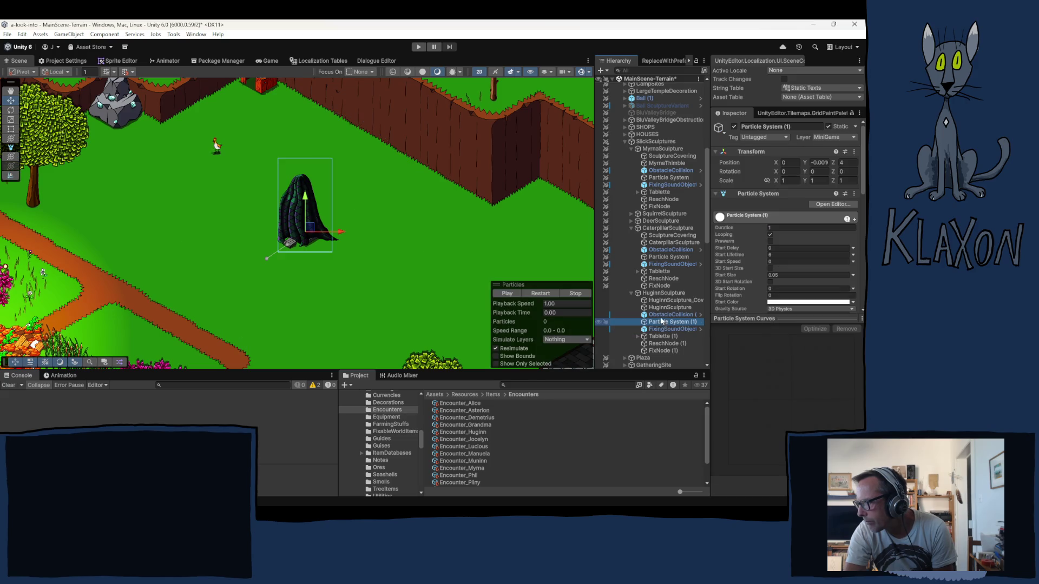
left_click(848, 162)
type("3")
key("Return")
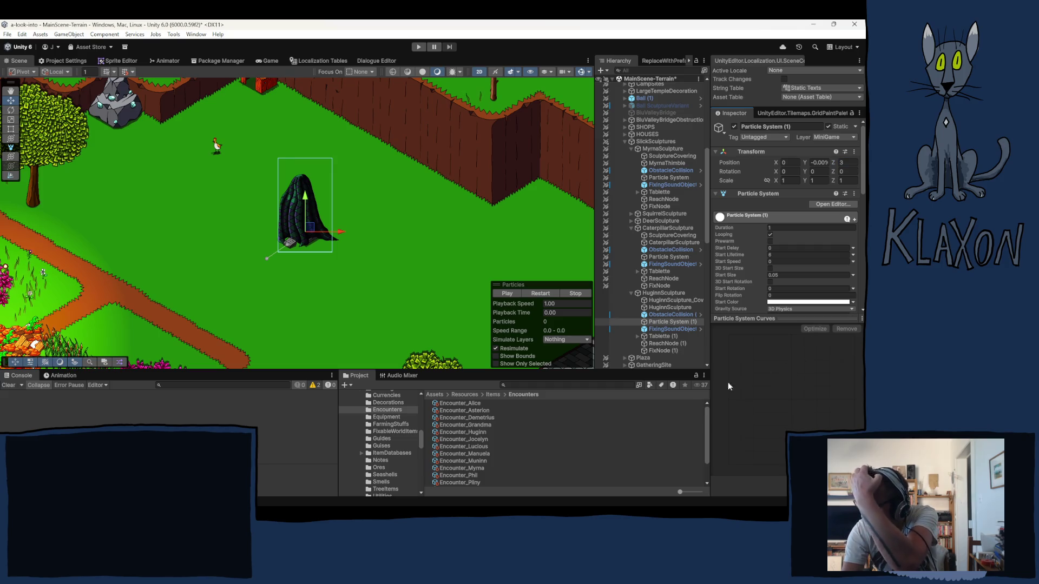
- Inspect the Huginn sculpture's Tablette and ReachNode (1) objects
left_click(655, 336)
left_click(665, 345)
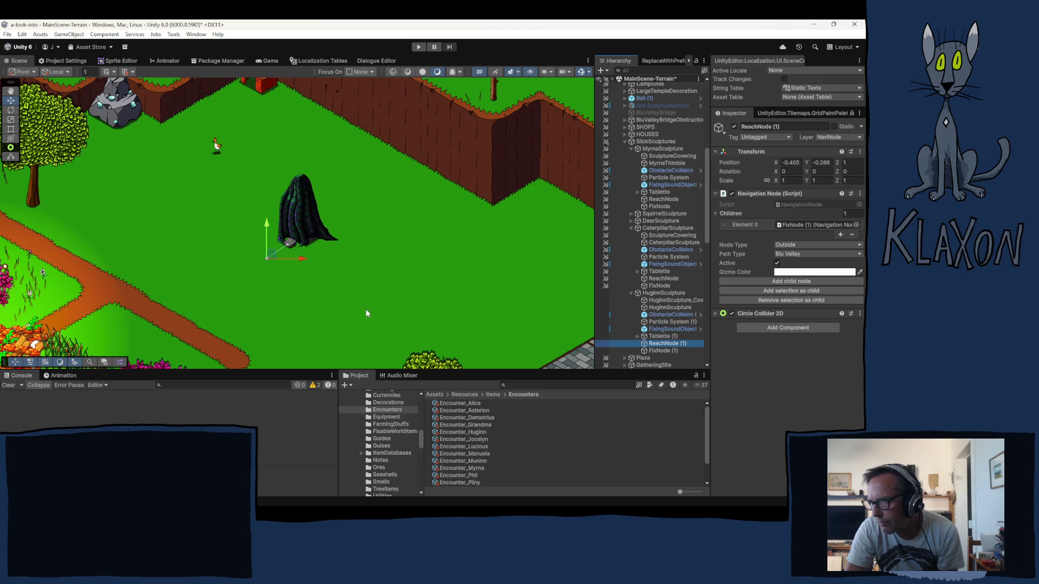
left_click(333, 291)
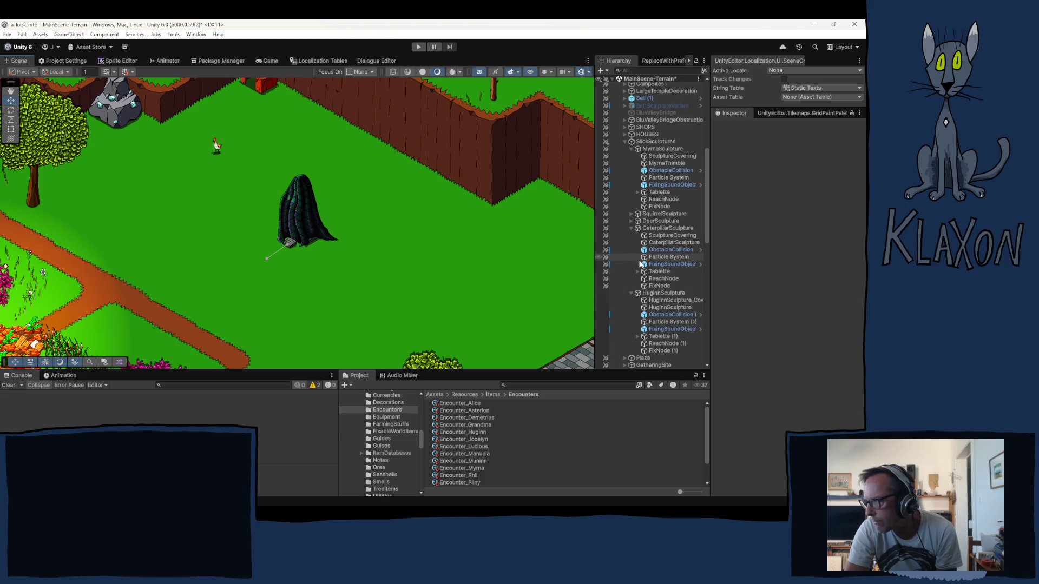
- Select the HuginnGhost NPC under GHOSTS and open its NPC_Name entry picker
scroll(641, 263, "down", 10)
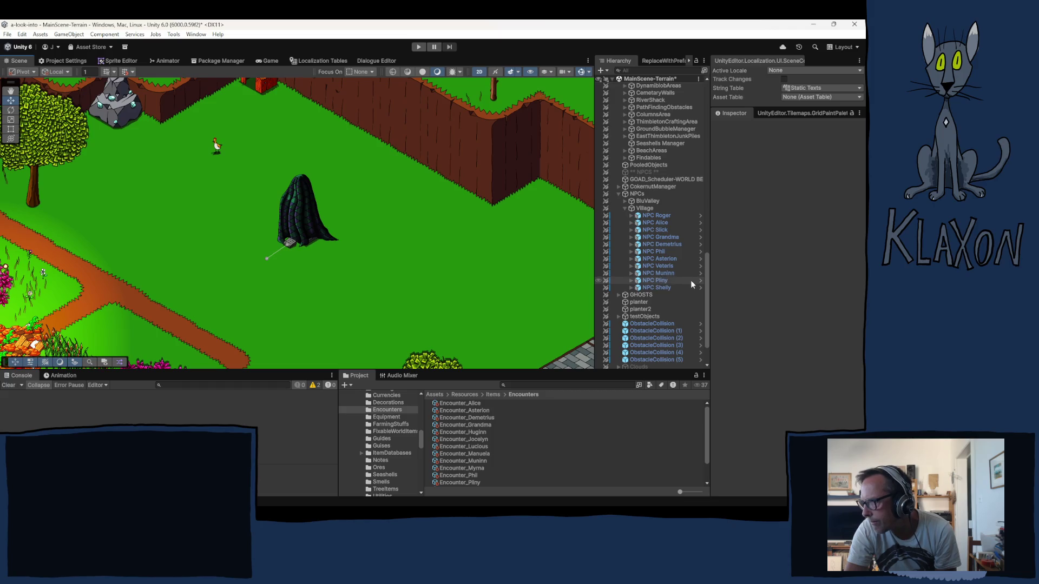
left_click(619, 295)
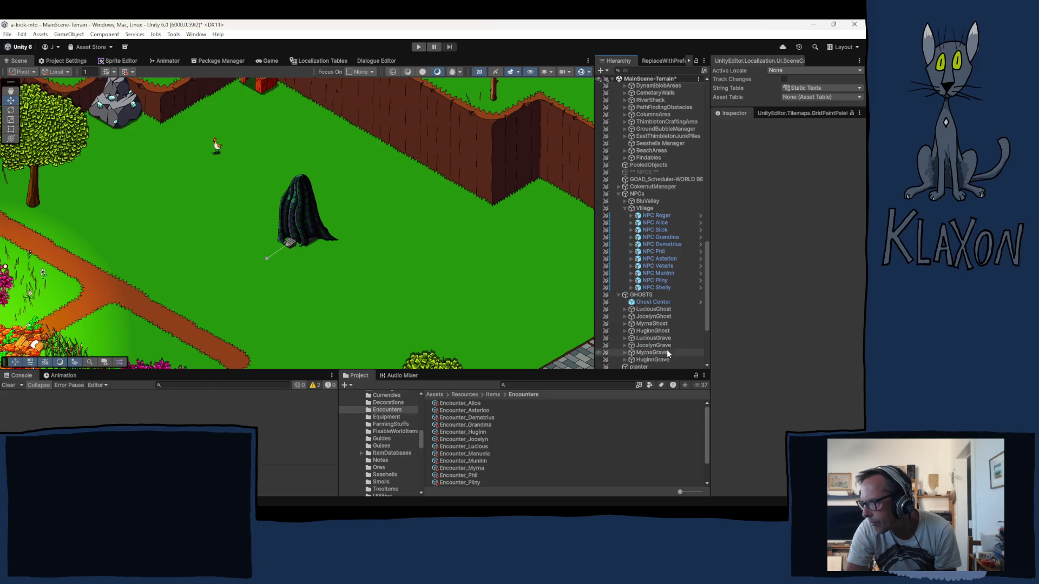
left_click(628, 331)
left_click(625, 331)
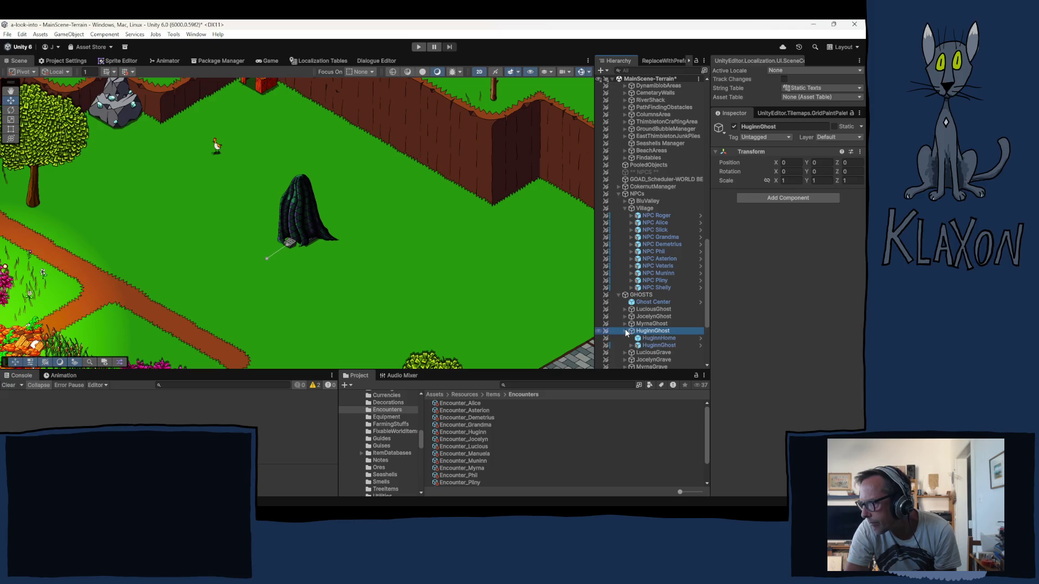
left_click(655, 346)
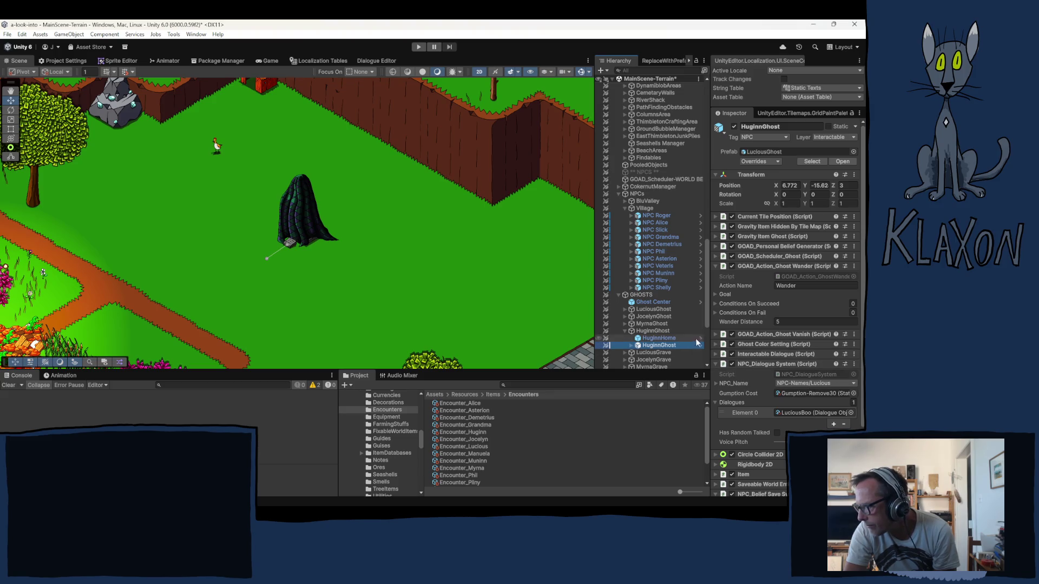
left_click(820, 383)
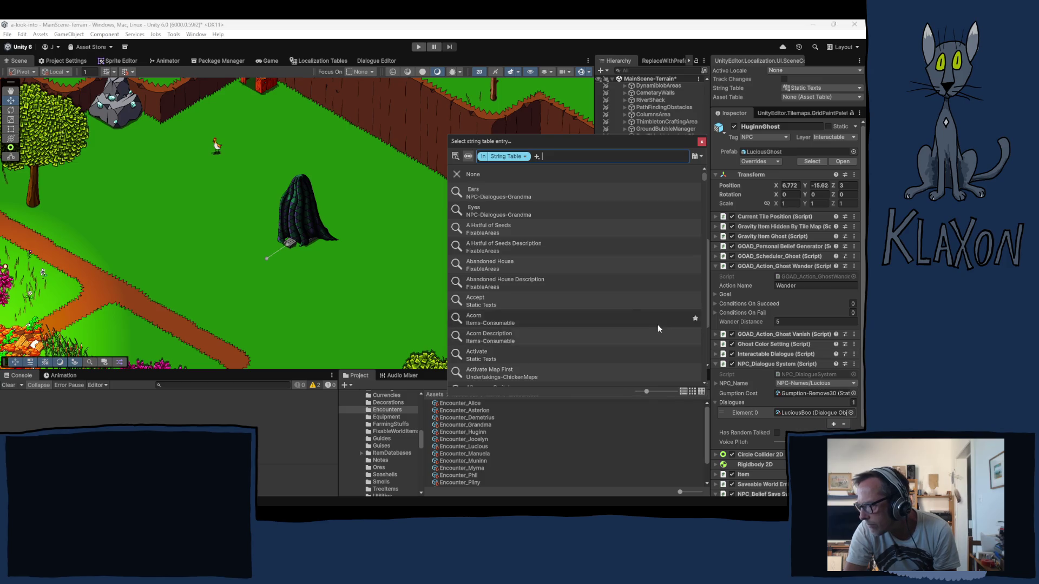
- Show the NPC-Names string table in Localization Tables, scrolled down to the Shelly entries
left_click(702, 142)
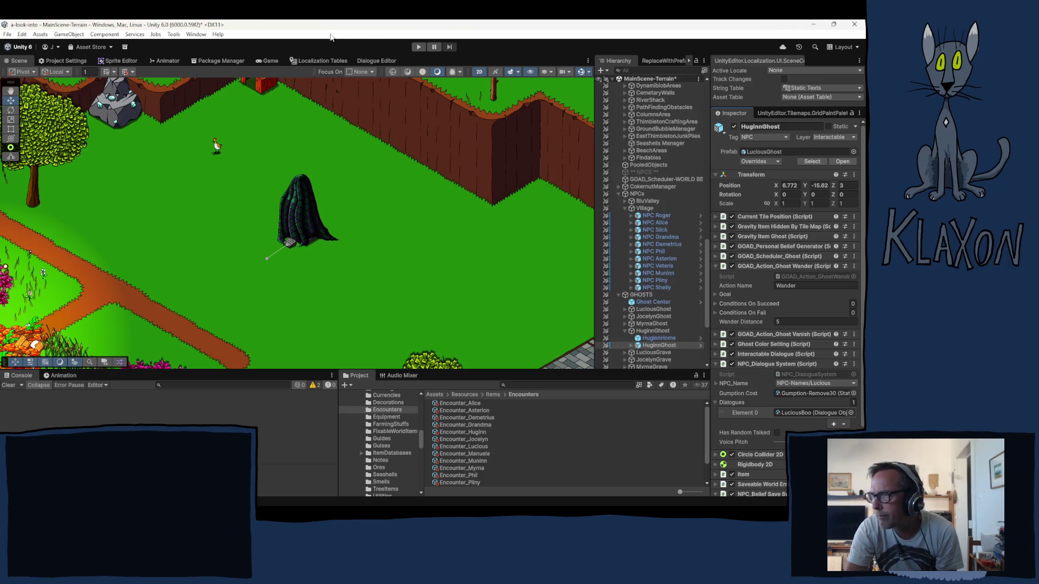
left_click(319, 61)
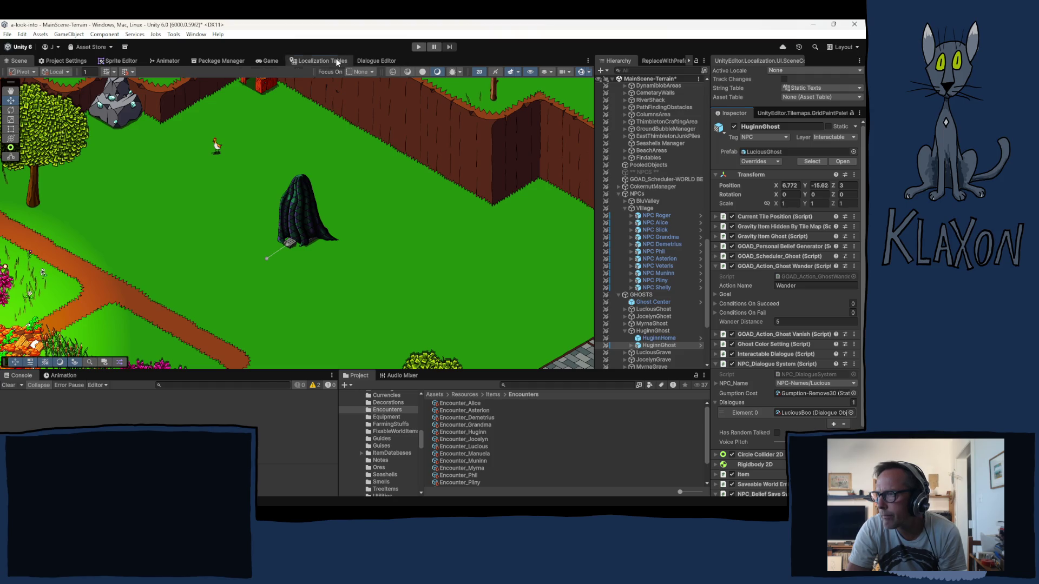
left_click(111, 92)
mouse_move(110, 99)
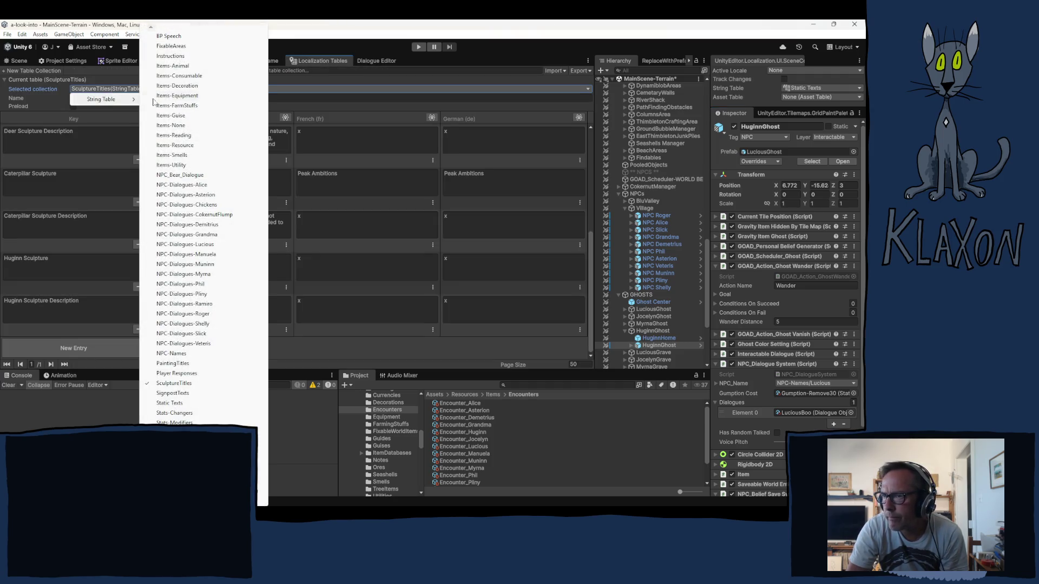
left_click(171, 353)
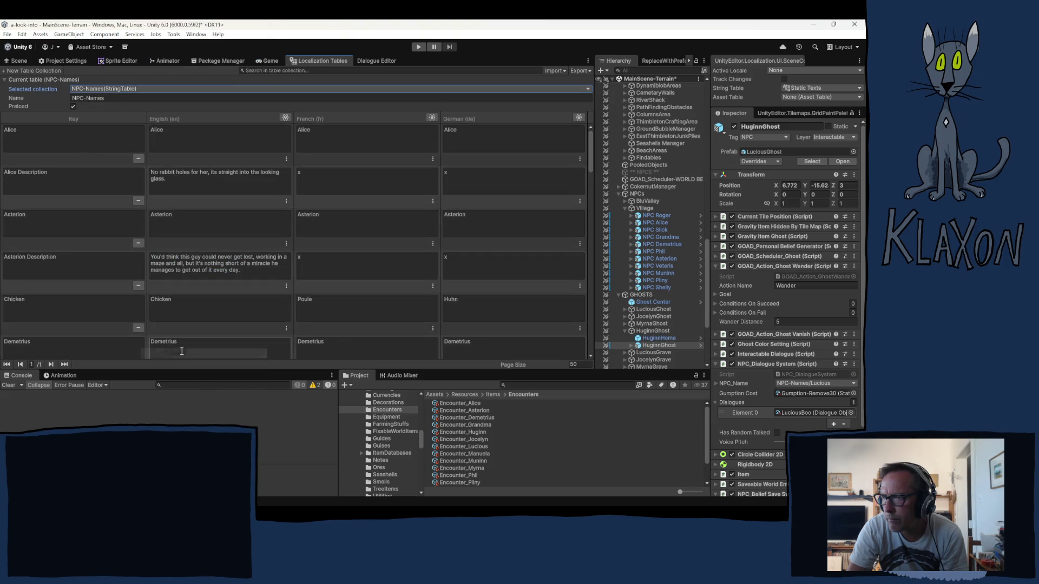
scroll(100, 329, "down", 15)
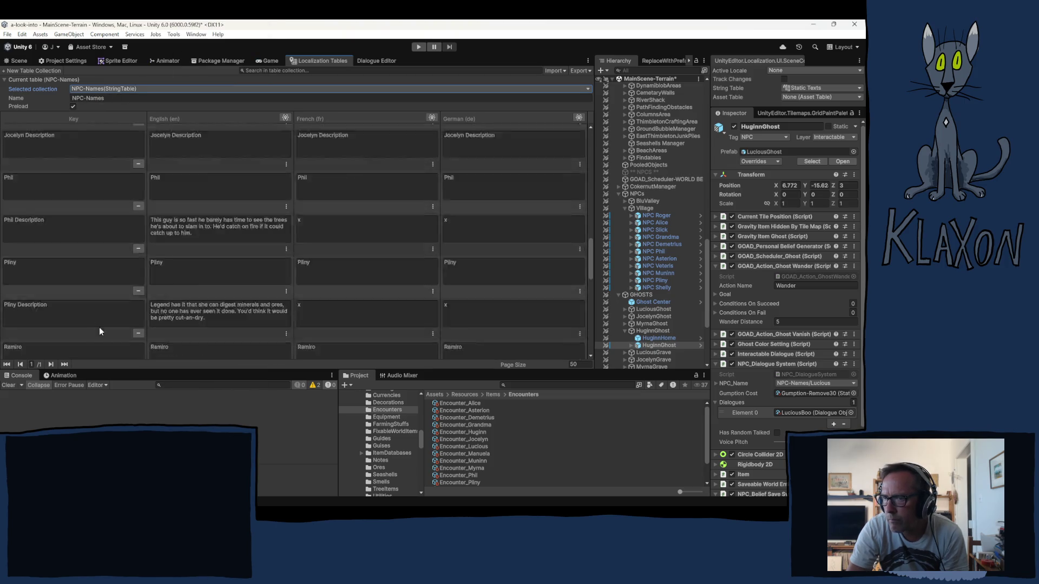
scroll(99, 327, "down", 5)
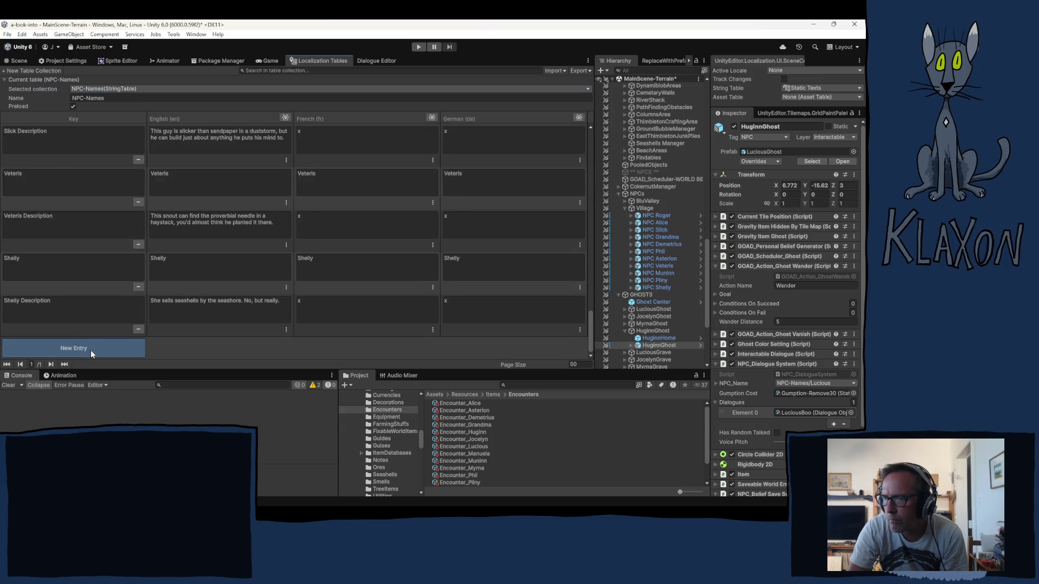
- Add new entries to NPC-Names and start keying one as 'Hu'
left_click(90, 350)
left_click(38, 312)
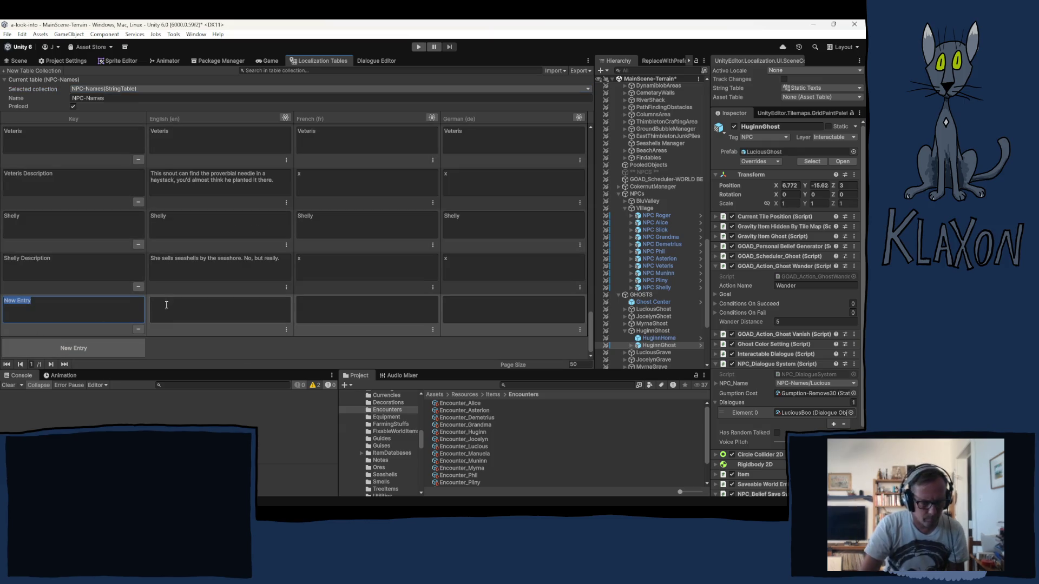
type("Huginn")
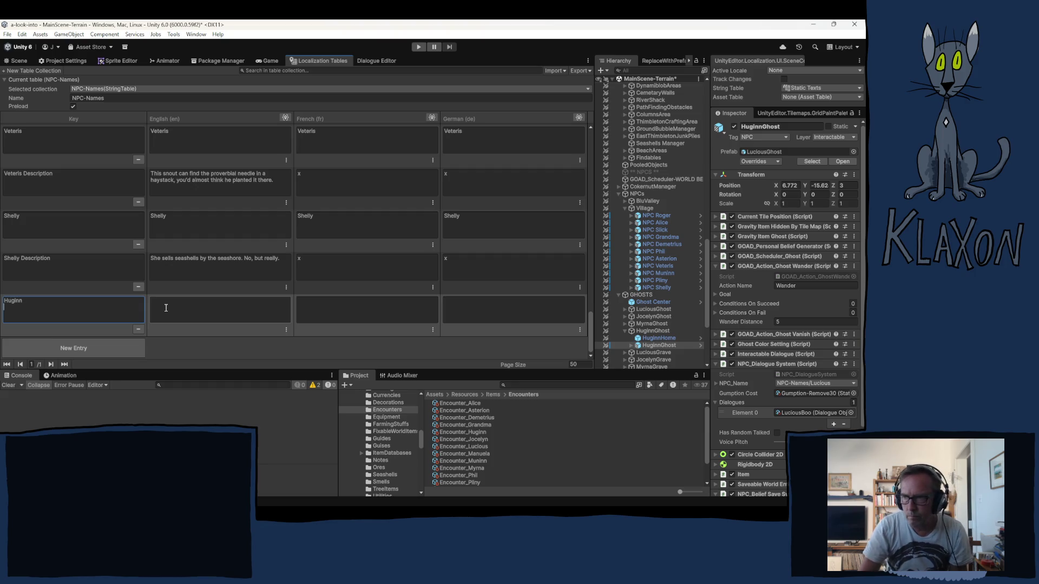
key("Return")
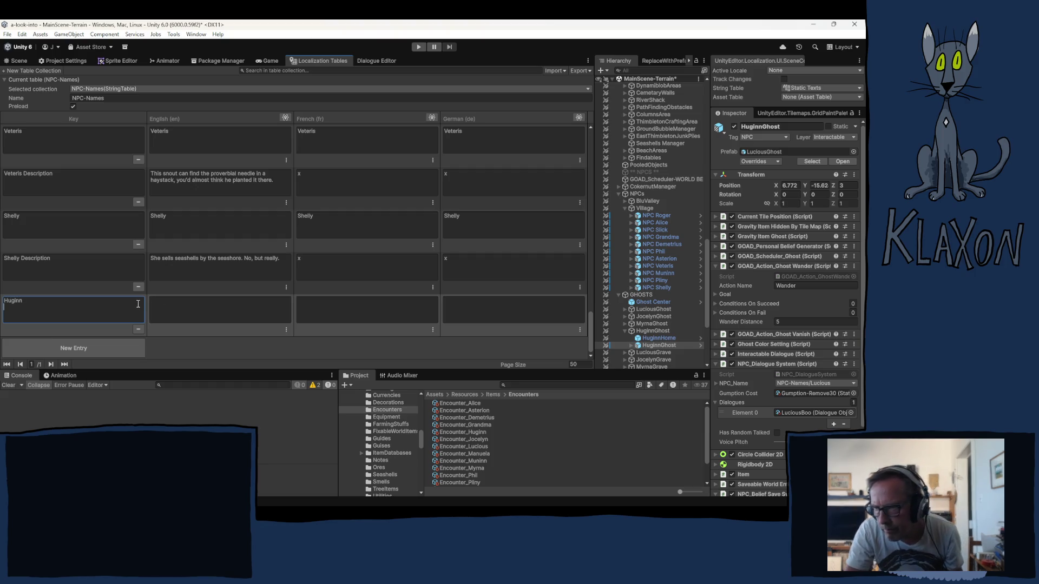
left_click(176, 343)
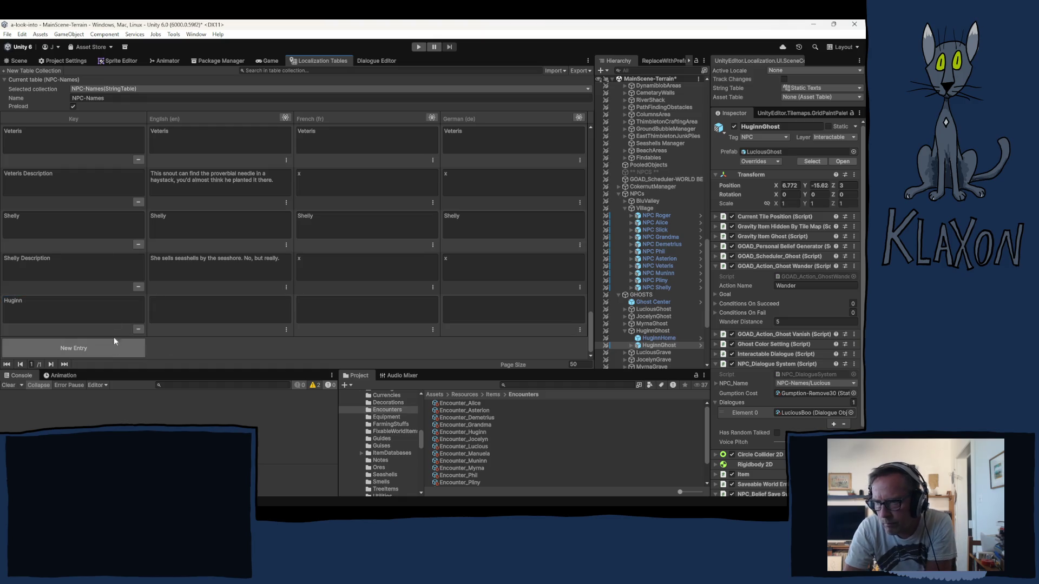
- Sort the table rows by key in ascending order and locate the new rows
left_click(67, 115)
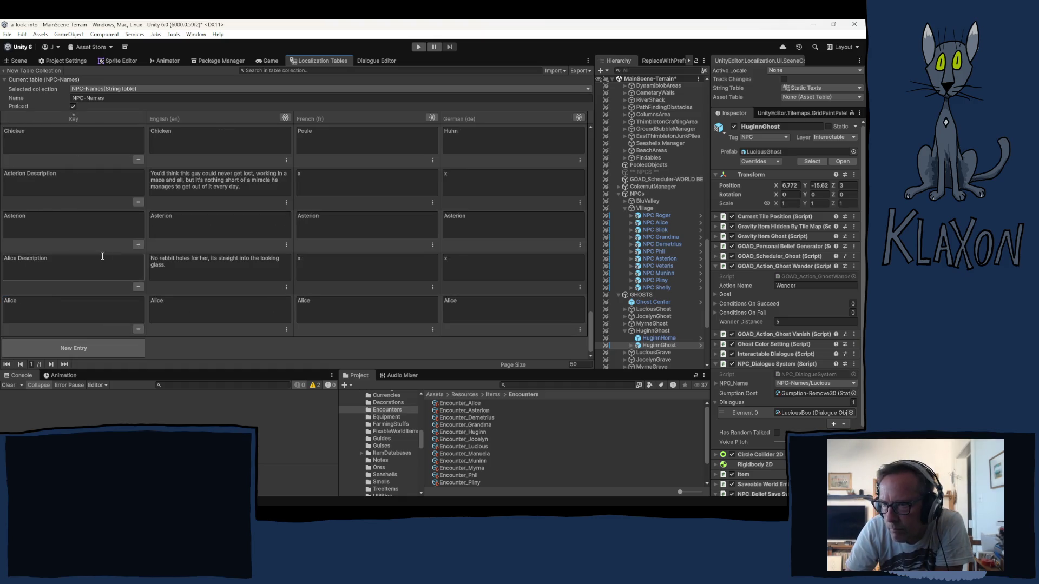
left_click(81, 117)
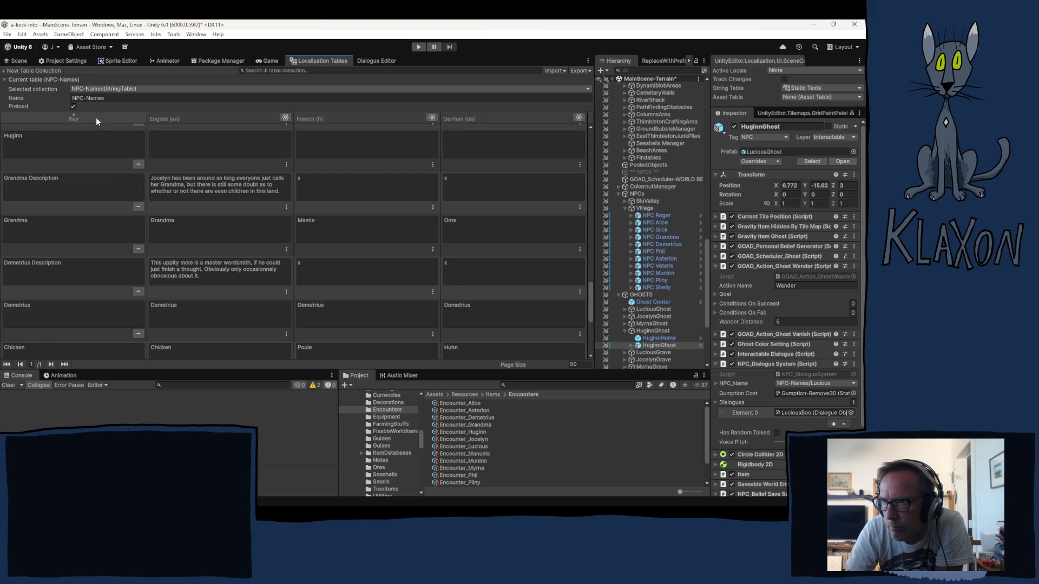
scroll(86, 186, "up", 5)
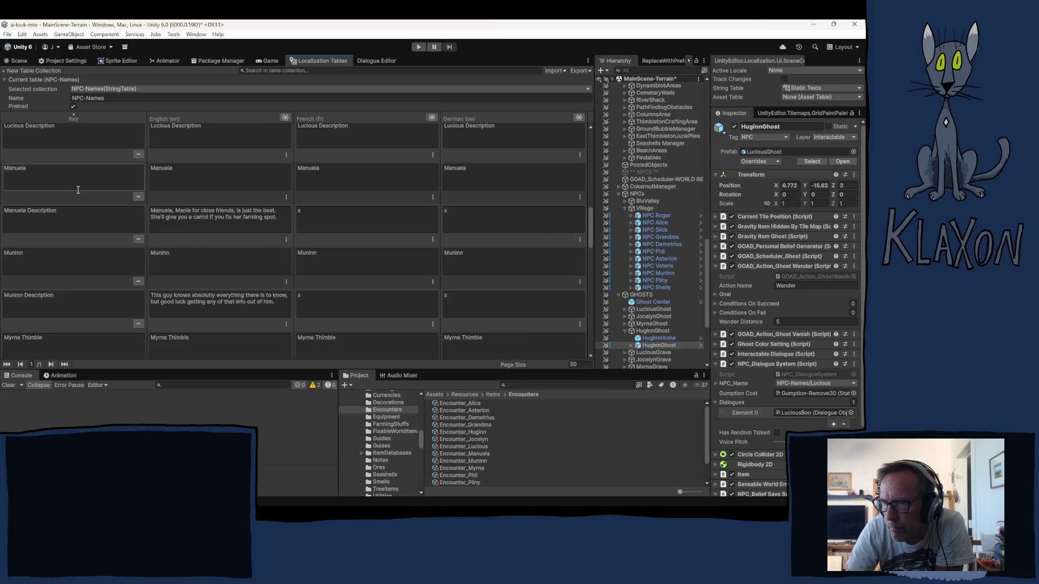
scroll(78, 190, "up", 2)
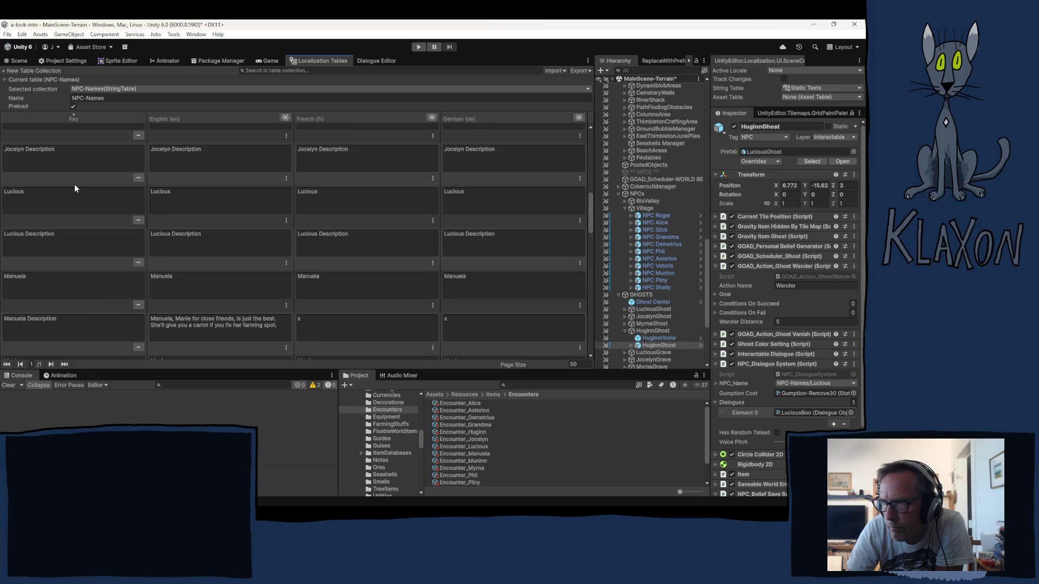
scroll(74, 187, "up", 5)
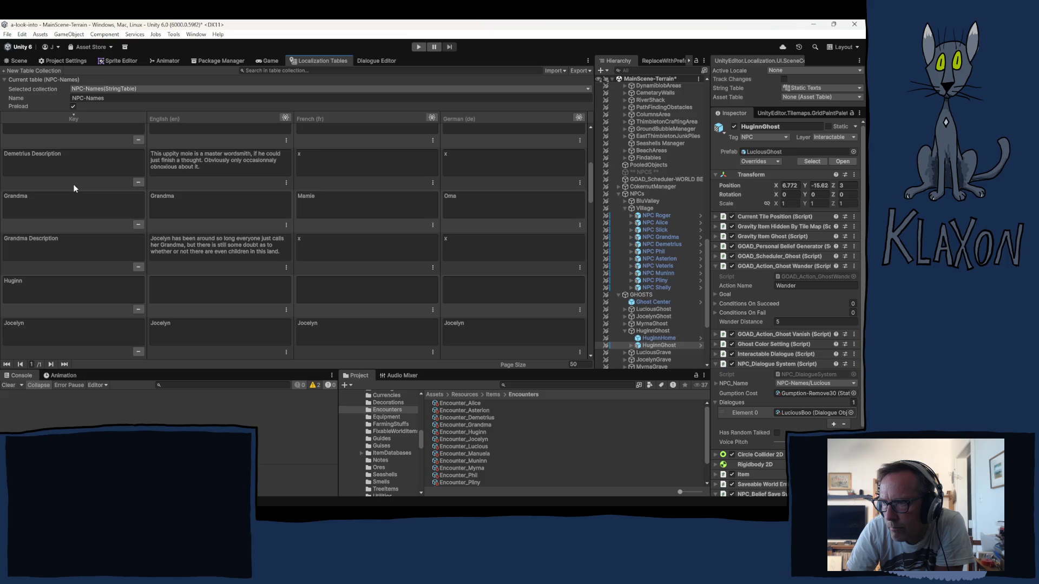
scroll(74, 186, "up", 5)
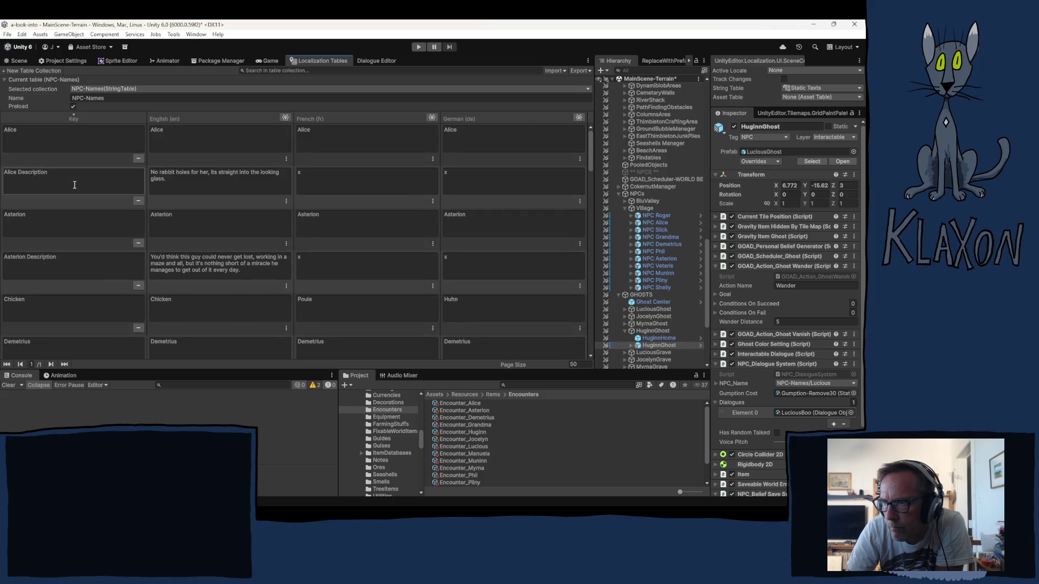
scroll(74, 185, "down", 8)
left_click(154, 198)
left_click(82, 194)
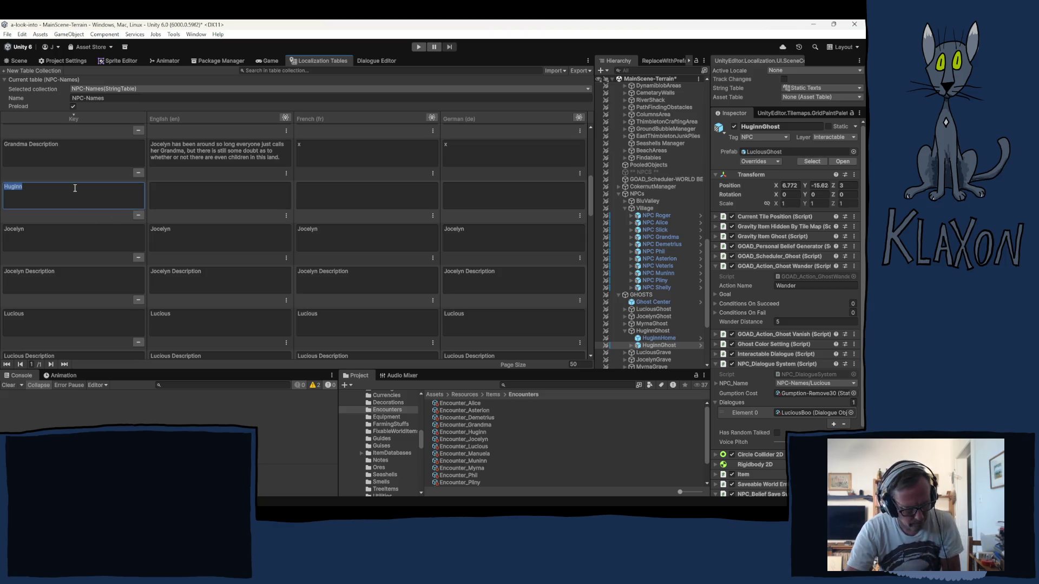
scroll(65, 324, "down", 10)
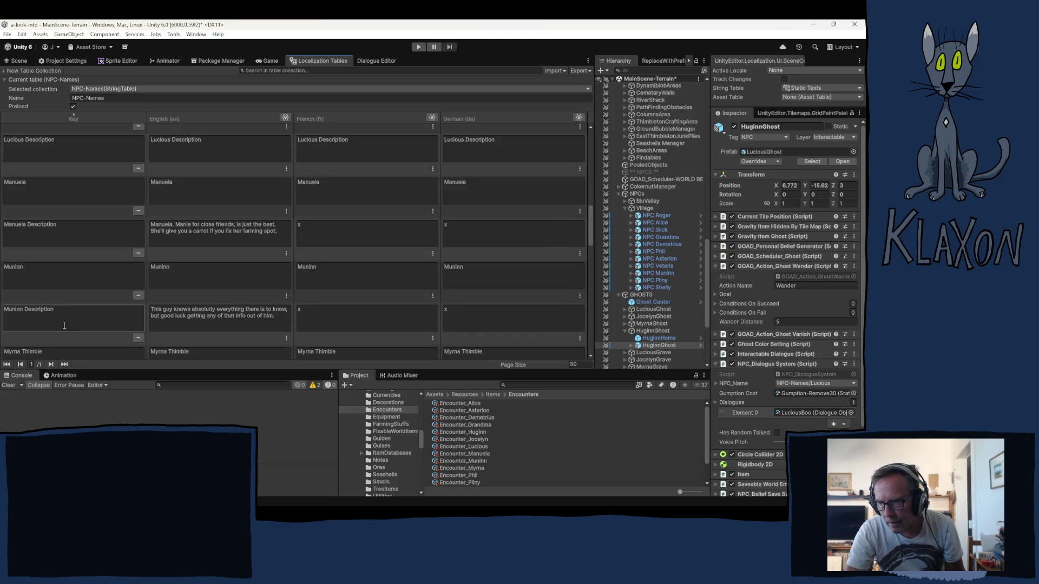
scroll(65, 324, "down", 6)
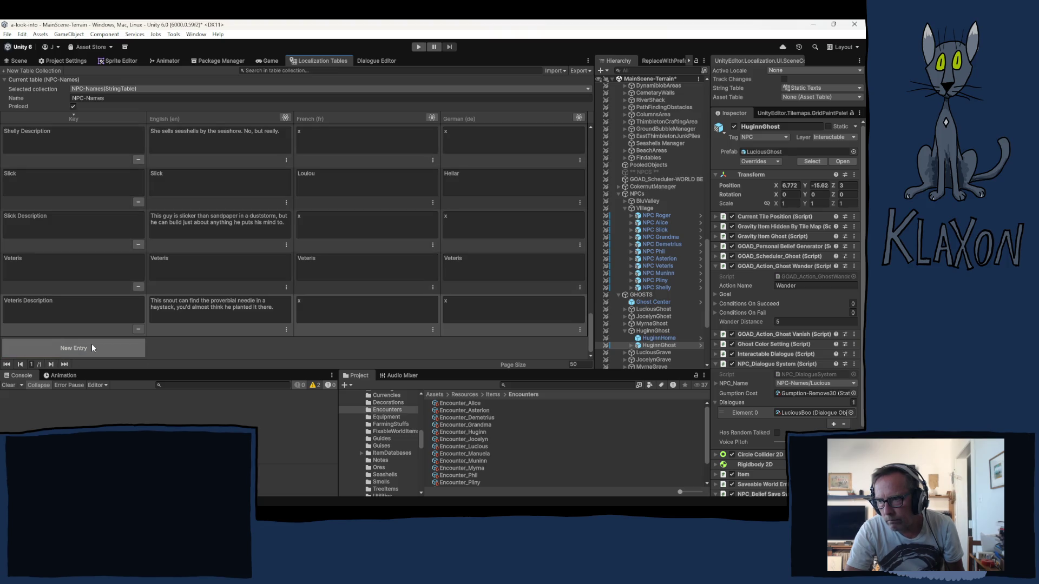
scroll(77, 279, "up", 3)
scroll(77, 278, "up", 10)
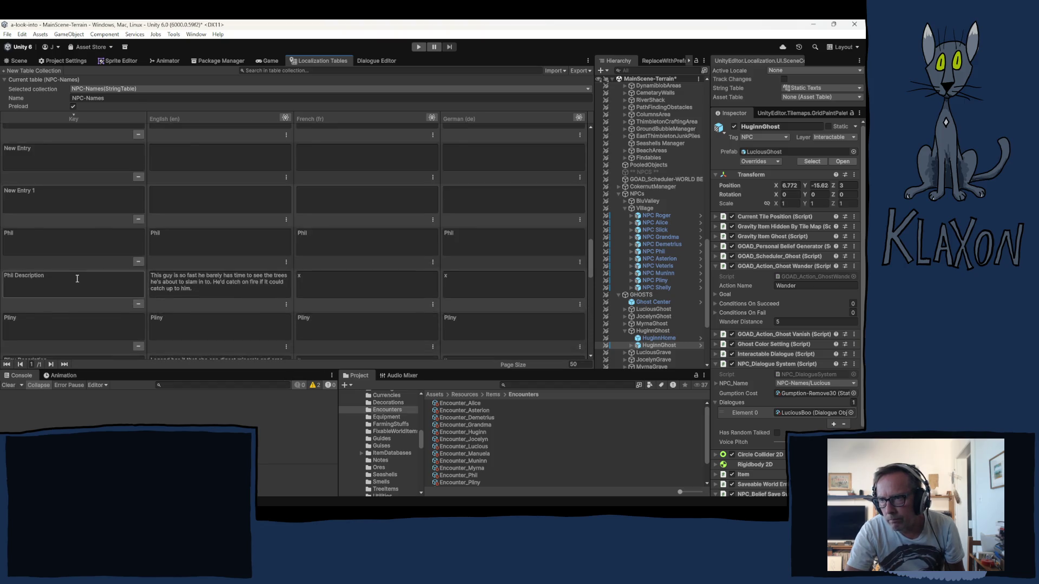
- Rename the new entry keys to Huginn and Huginn Description
scroll(78, 279, "up", 2)
left_click(13, 224)
key("Return")
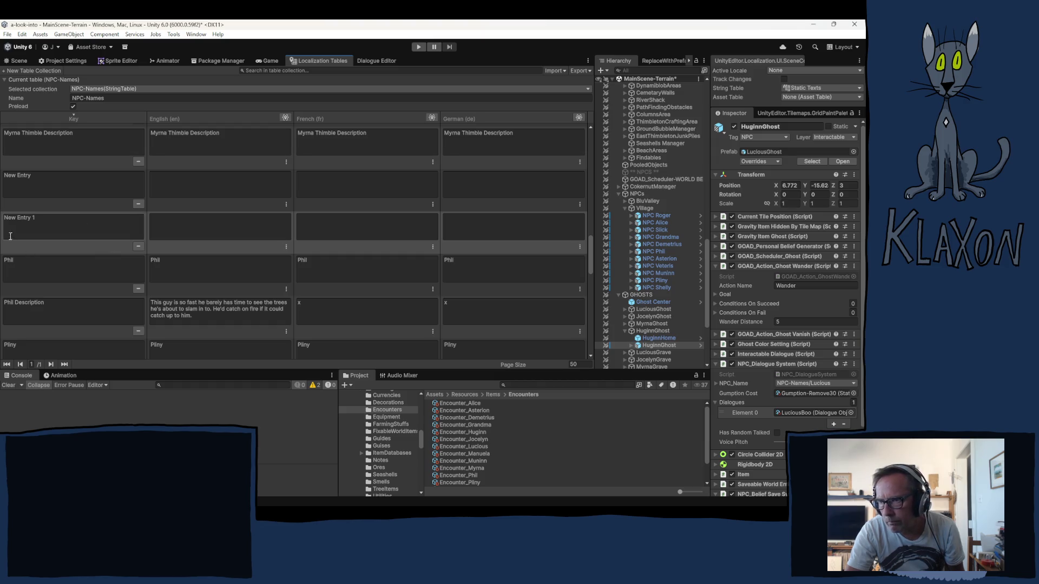
left_click(137, 247)
left_click(87, 176)
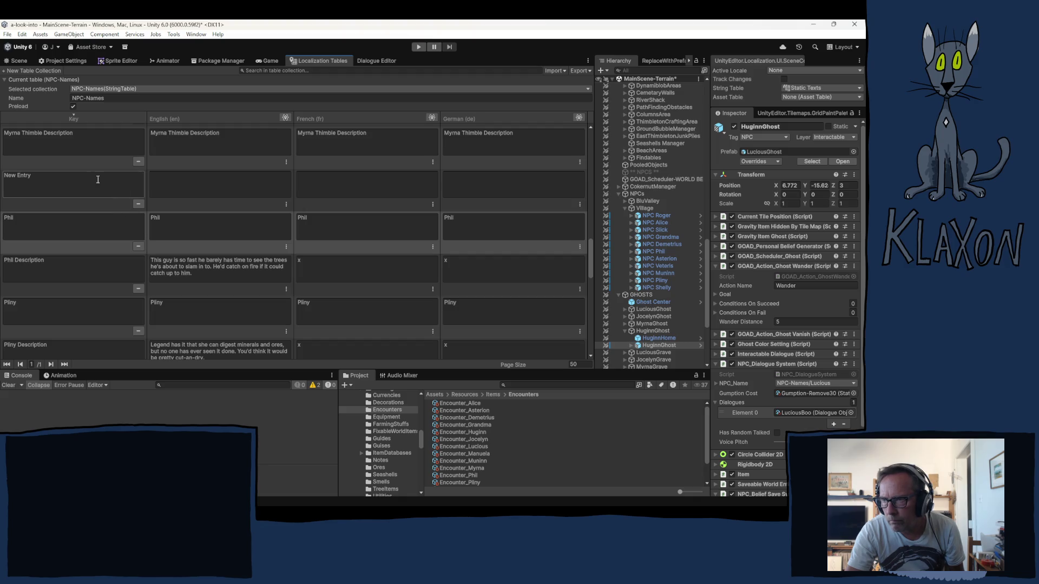
type("Huginn Description")
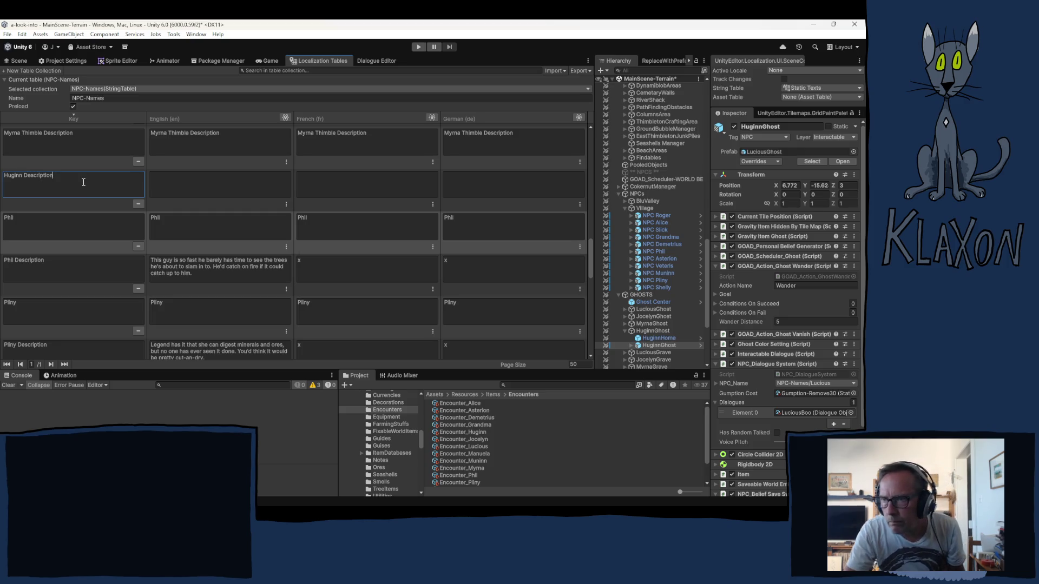
- Fill Huginn Description's English, French and German cells with 'x' placeholders
left_click(189, 182)
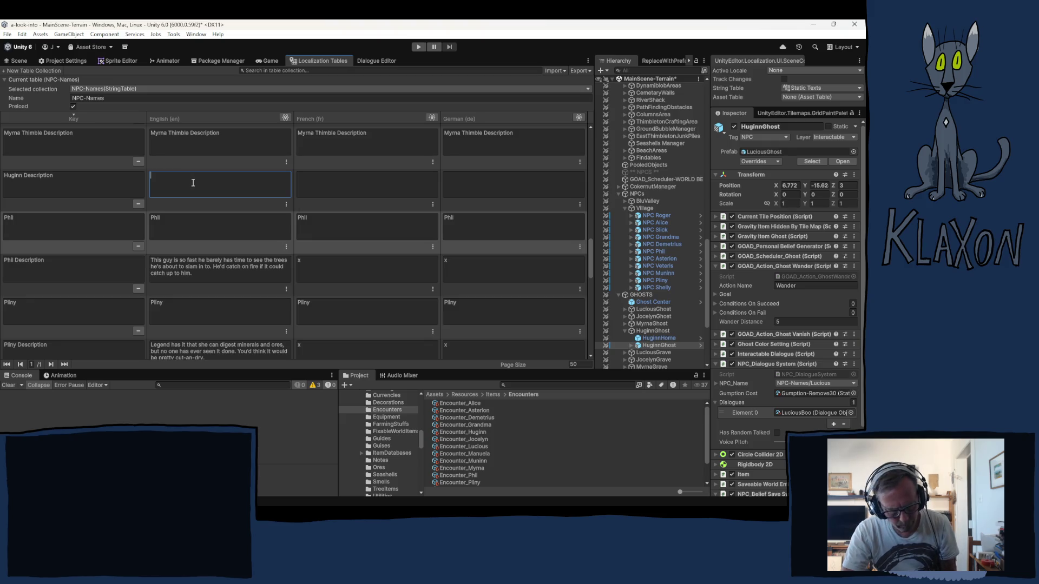
type("x")
key("Tab")
type("x")
key("Tab")
type("x")
scroll(225, 252, "up", 2)
scroll(226, 252, "up", 2)
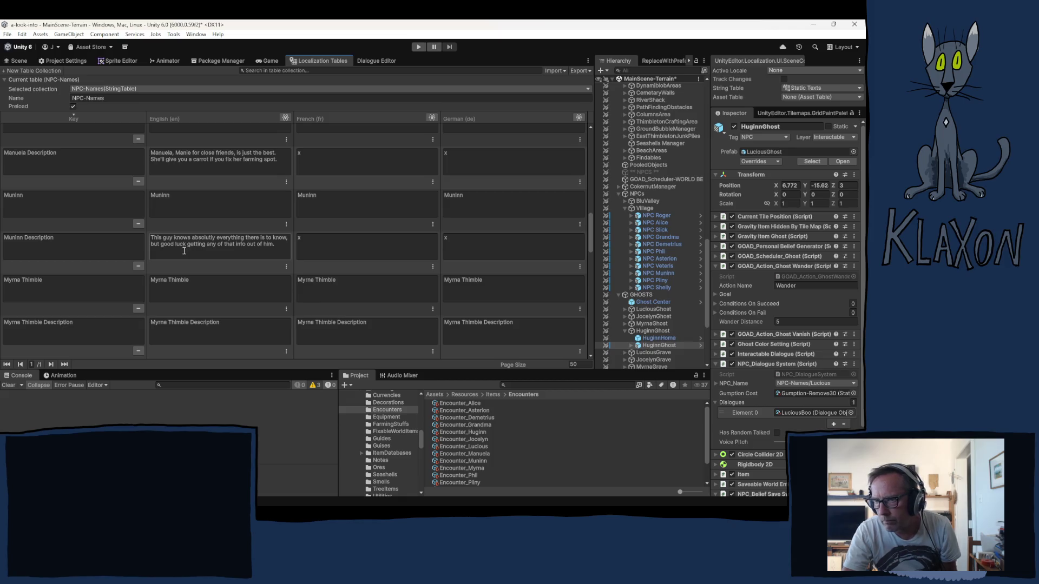
scroll(184, 250, "up", 6)
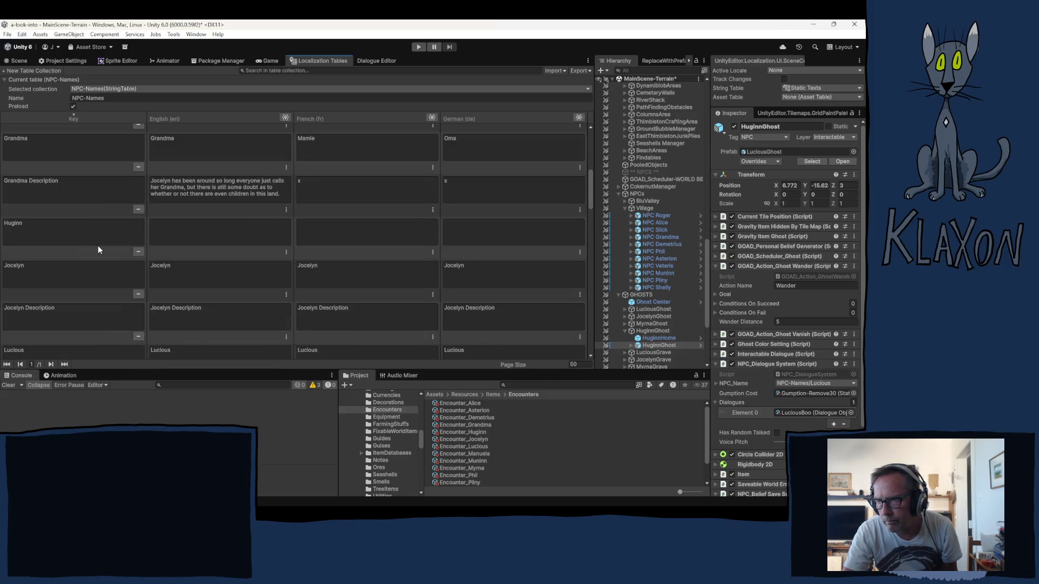
left_click(108, 242)
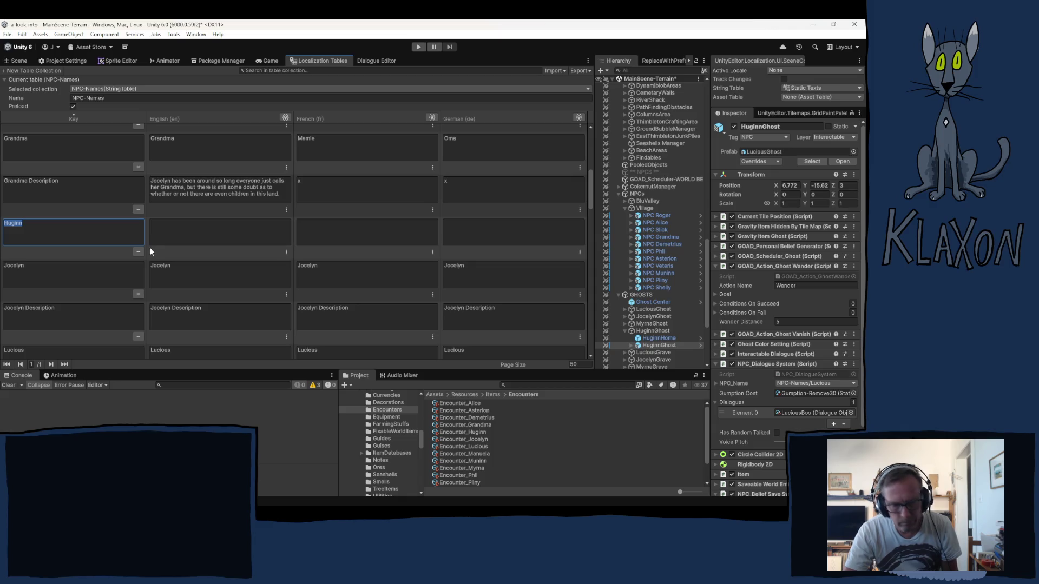
- Paste 'Huginn' into the Huginn row's English, French and German cells
left_click(189, 237)
type("Huginn")
left_click(334, 234)
key("Tab")
type("Huginn")
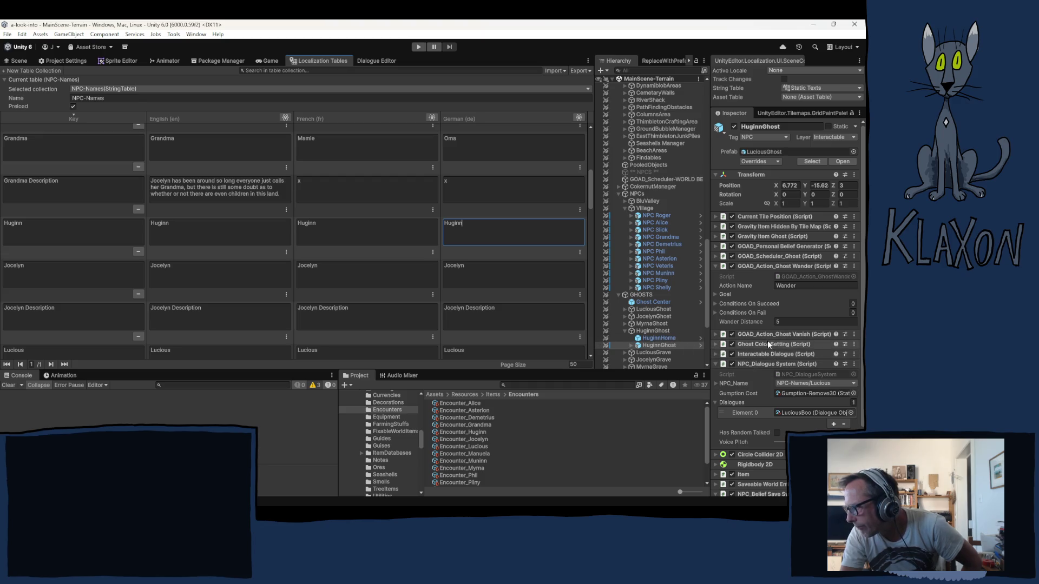
- Search 'huginn' and assign NPC-Names/Huginn as HuginnGhost's NPC_Name
left_click(810, 382)
type("hu")
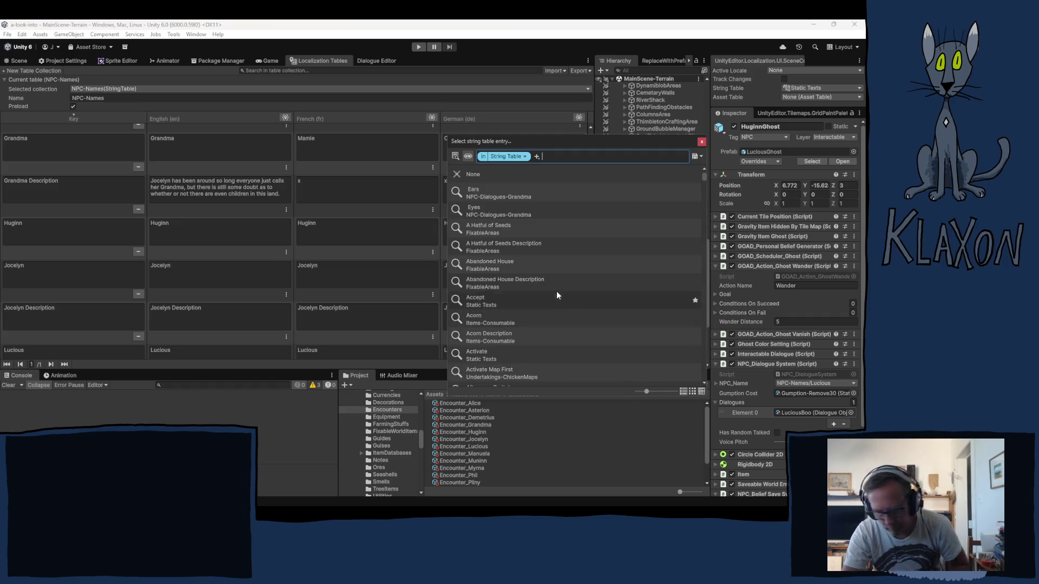
type("ginn")
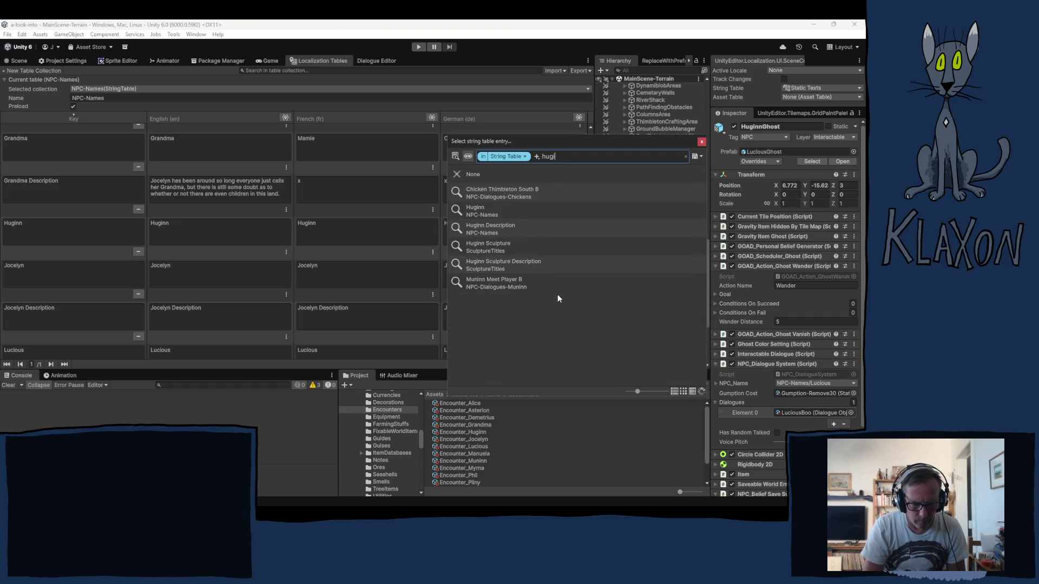
left_click(471, 193)
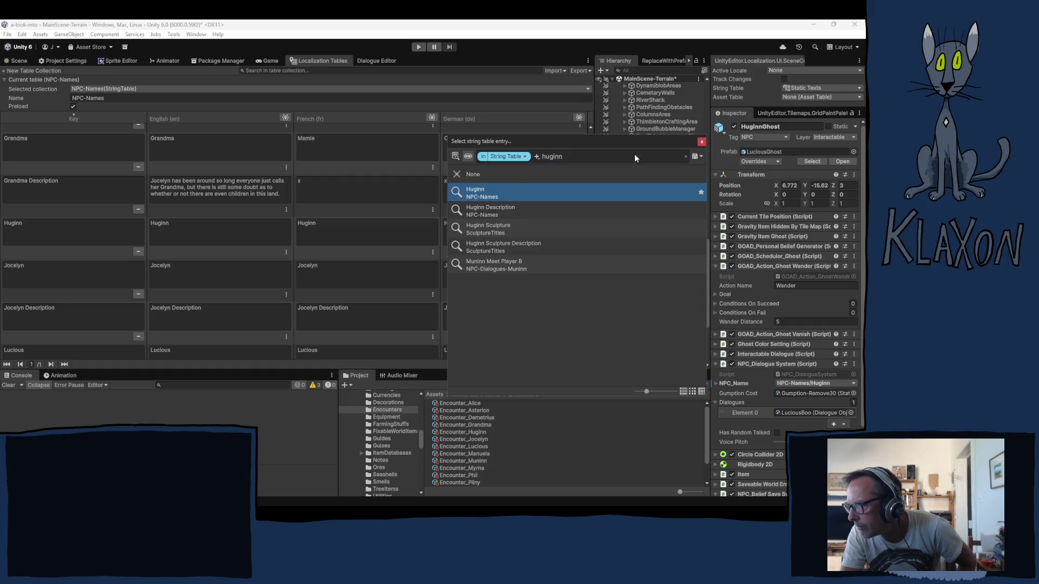
left_click(702, 142)
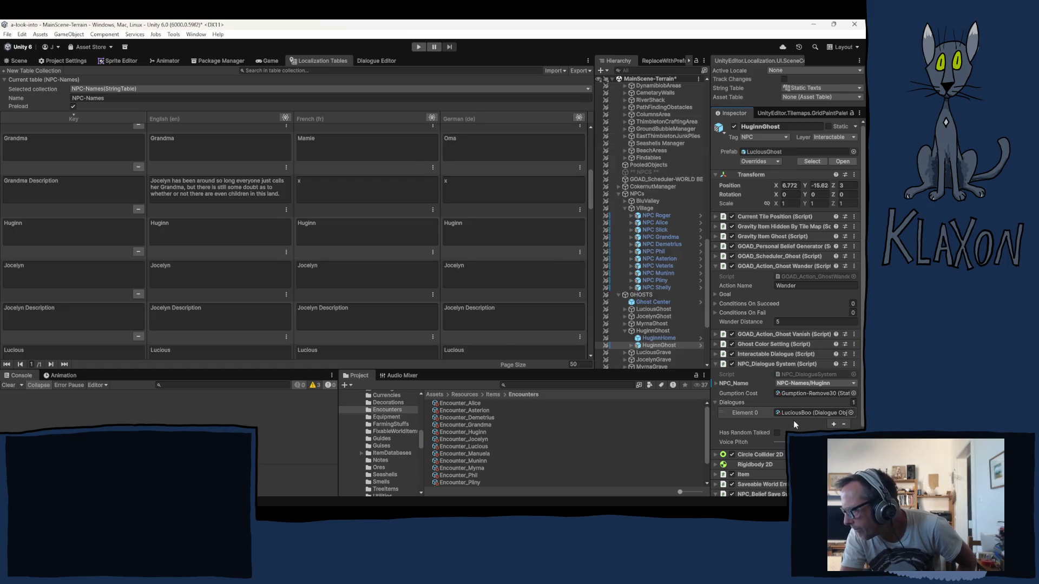
scroll(745, 427, "down", 2)
scroll(744, 426, "up", 2)
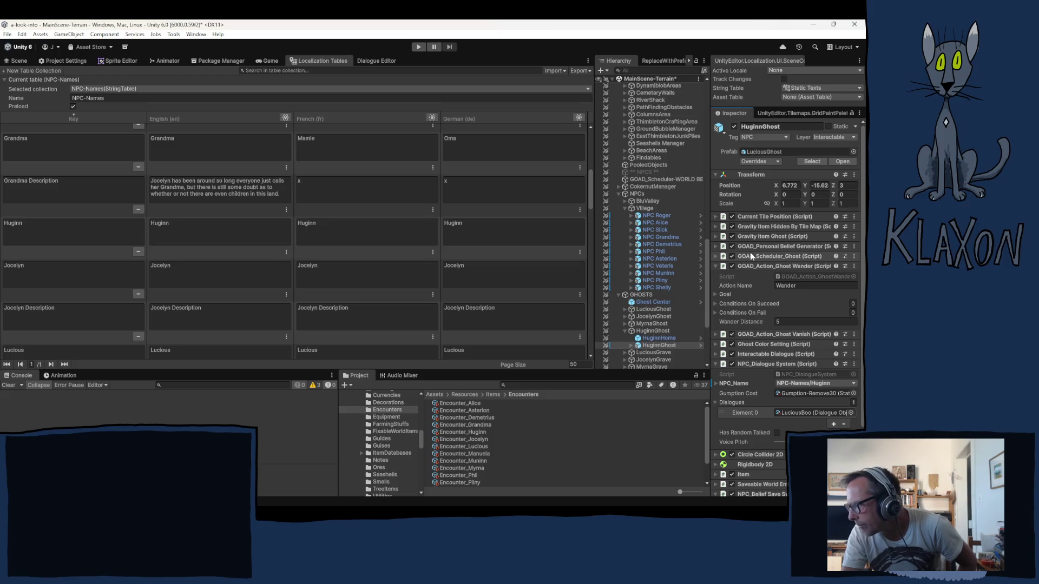
left_click(749, 255)
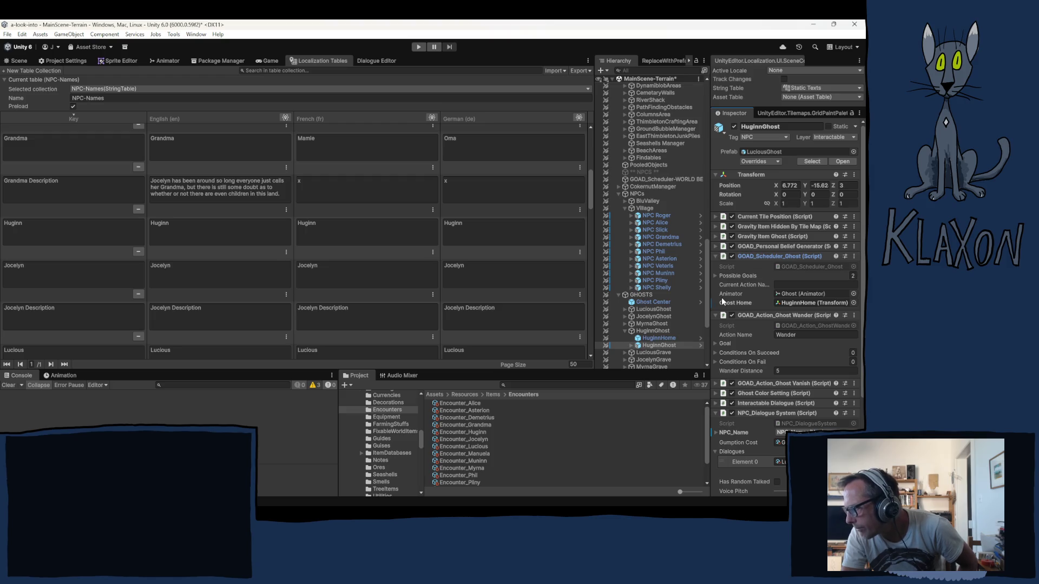
- Drag Encounter_Huginn onto the Item component's Data field, replacing Encounter_Lucious
scroll(754, 320, "down", 2)
scroll(754, 326, "down", 2)
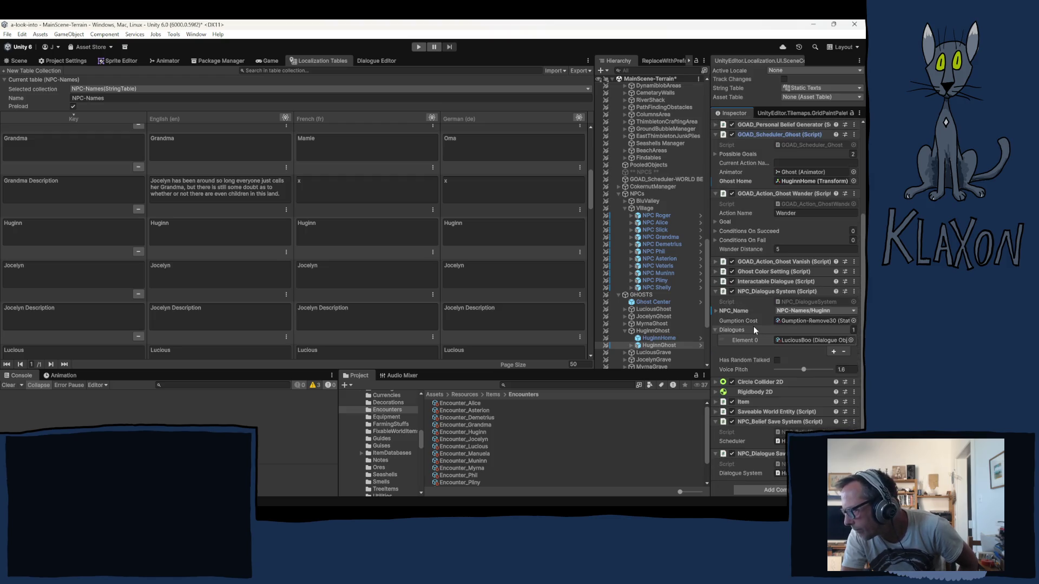
scroll(753, 327, "down", 1)
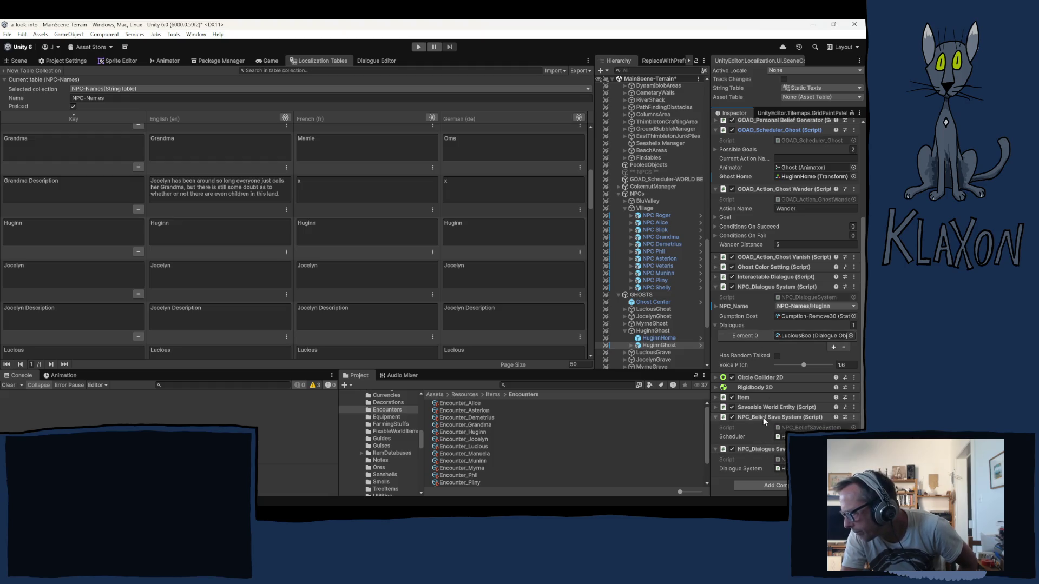
left_click(745, 397)
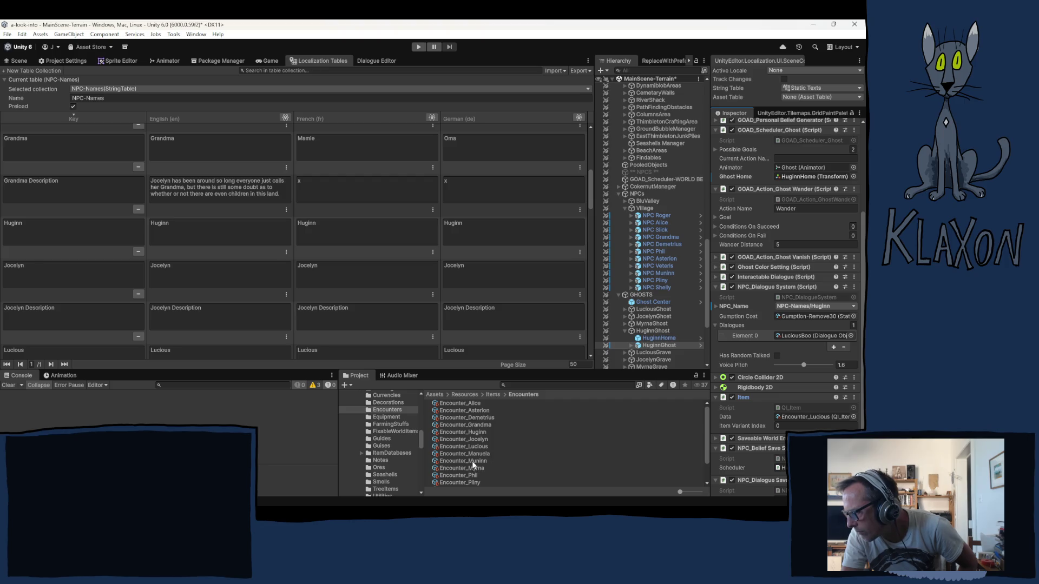
left_click(464, 433)
left_click_drag(699, 436, 797, 414)
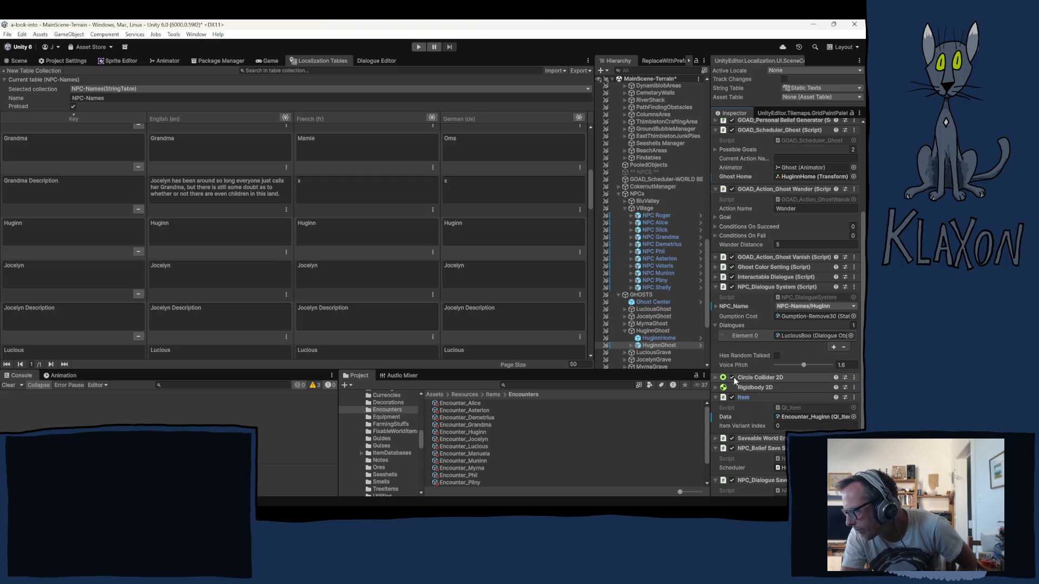
- Point Interactable Dialogue's Localized Interact Verb and Localized Item Name to the NPC-Names/Huginn entry
left_click(752, 277)
left_click(805, 323)
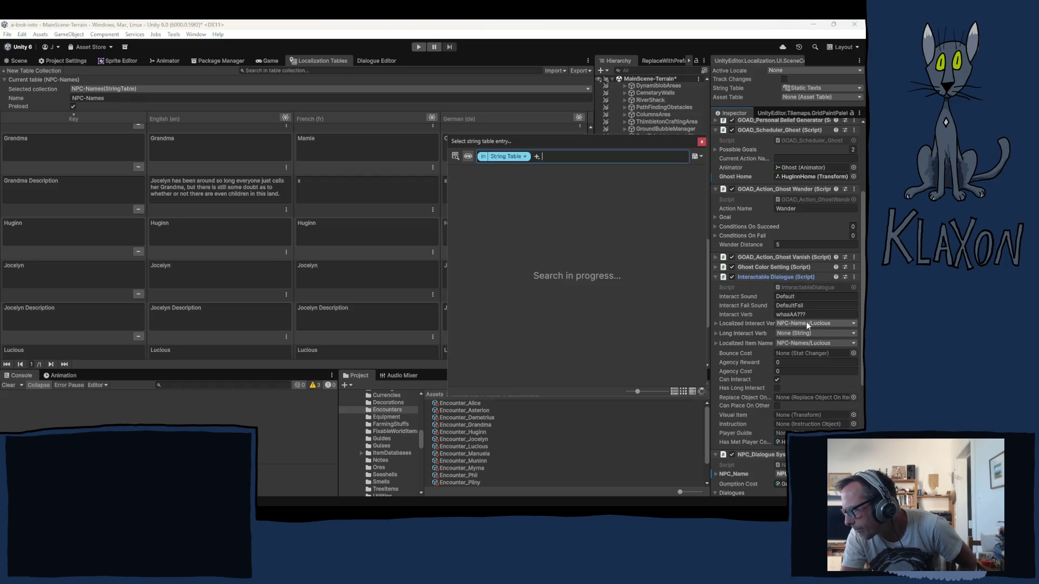
type("huginn")
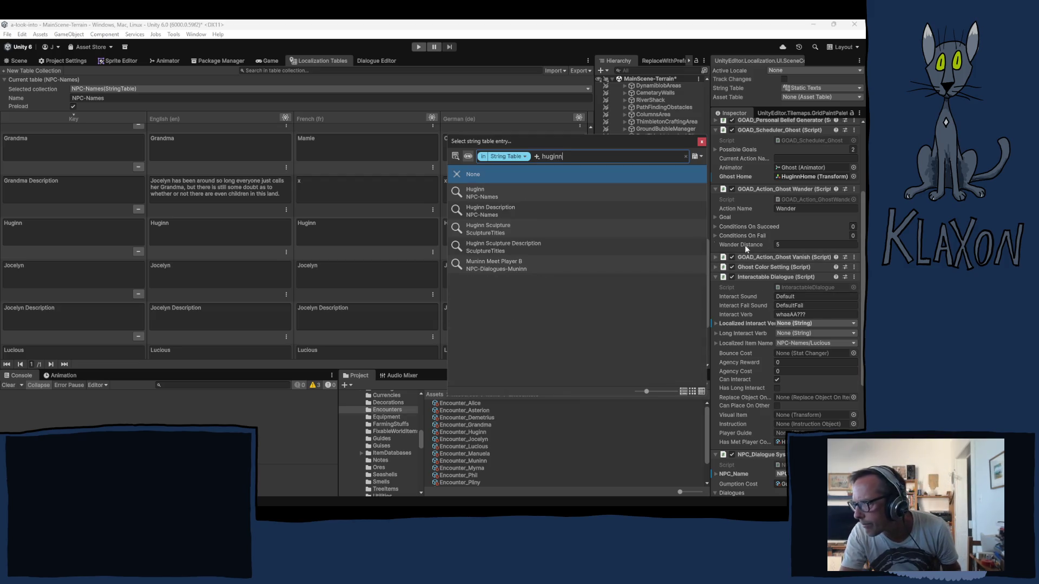
left_click(481, 193)
left_click(706, 143)
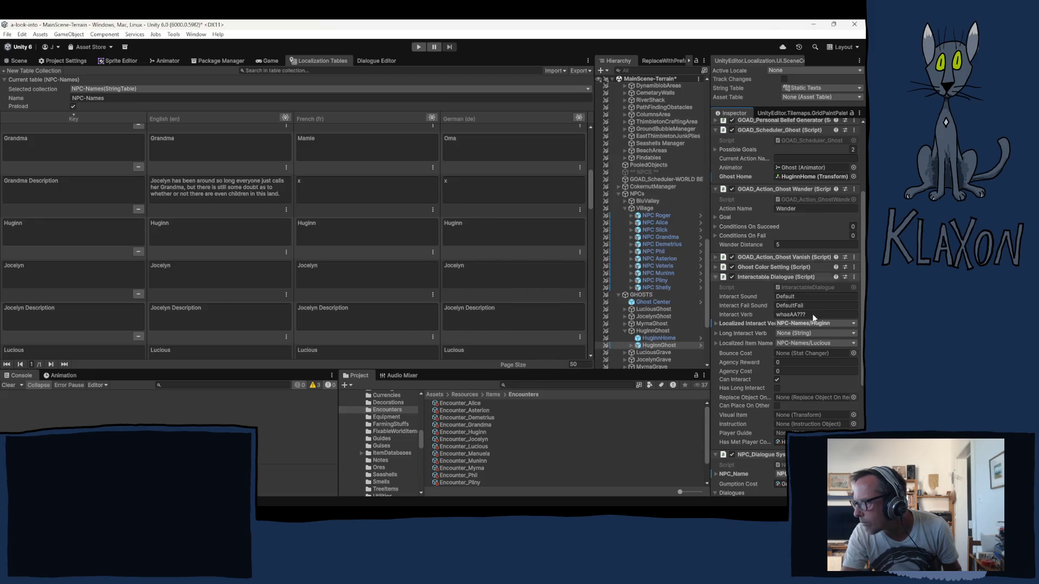
left_click(807, 344)
type("huginn")
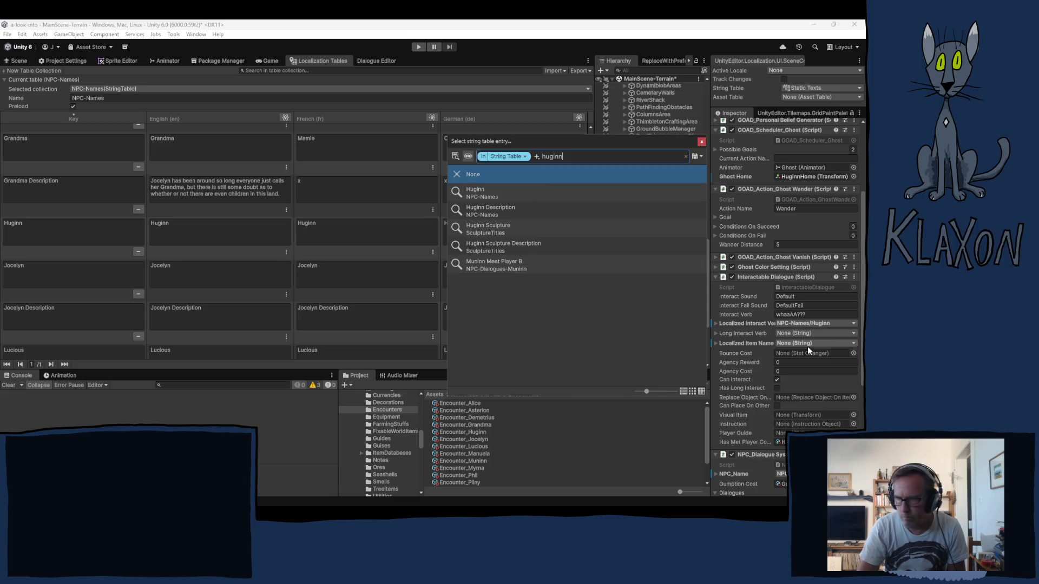
left_click(479, 196)
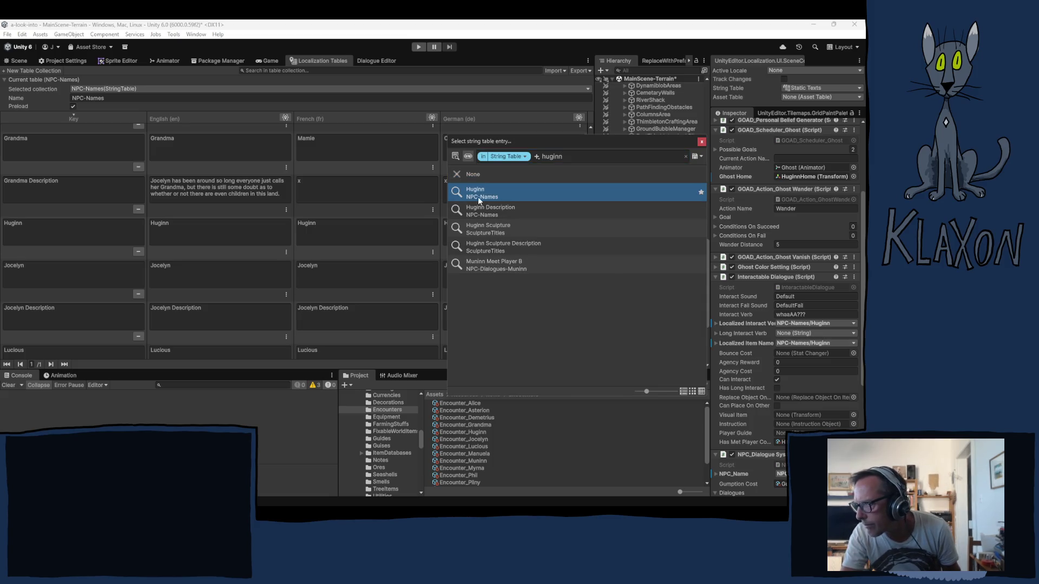
left_click(701, 142)
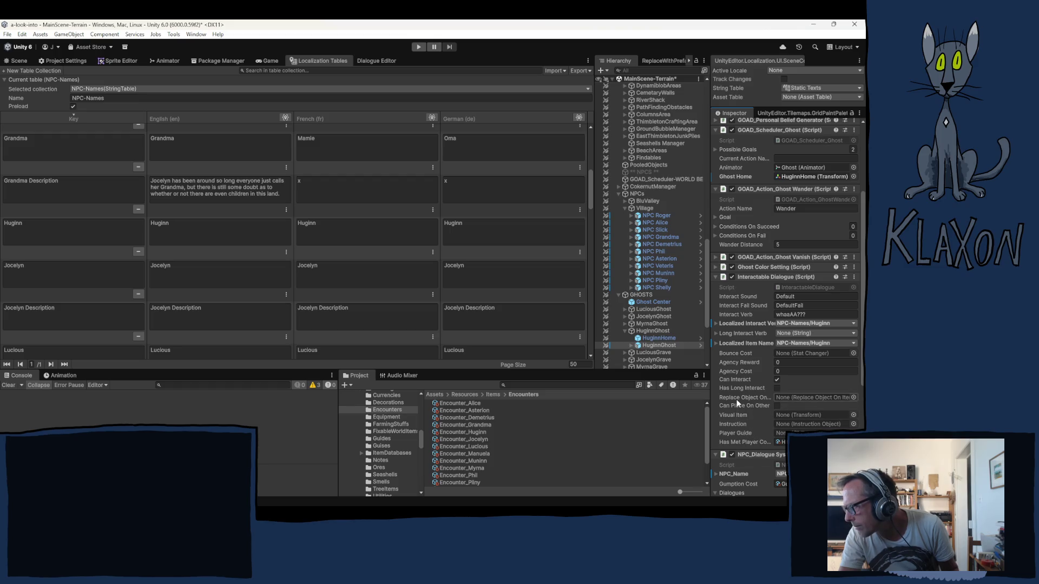
- Expand, then collapse, the Personal Belief Generator, Gravity Item Ghost, Hidden By Tile Map and Current Tile Position components
scroll(738, 404, "up", 3)
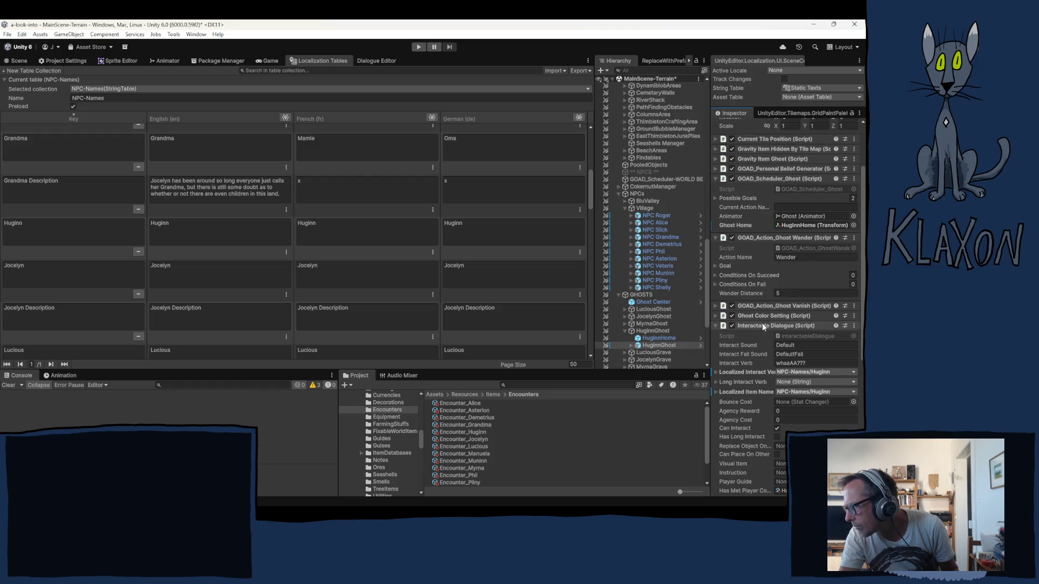
scroll(752, 256, "up", 2)
scroll(751, 256, "up", 2)
left_click(765, 217)
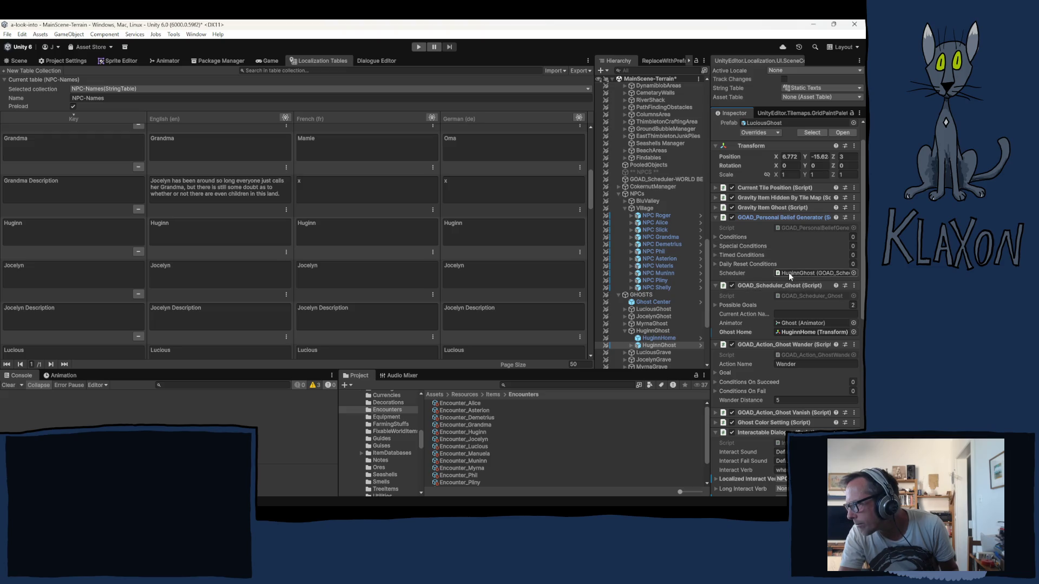
left_click(757, 207)
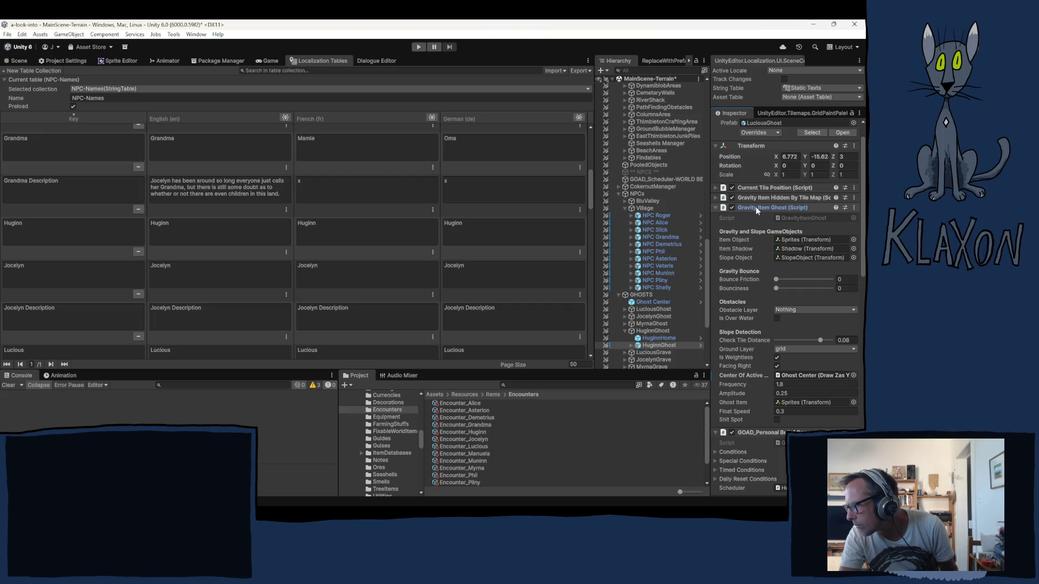
left_click(759, 198)
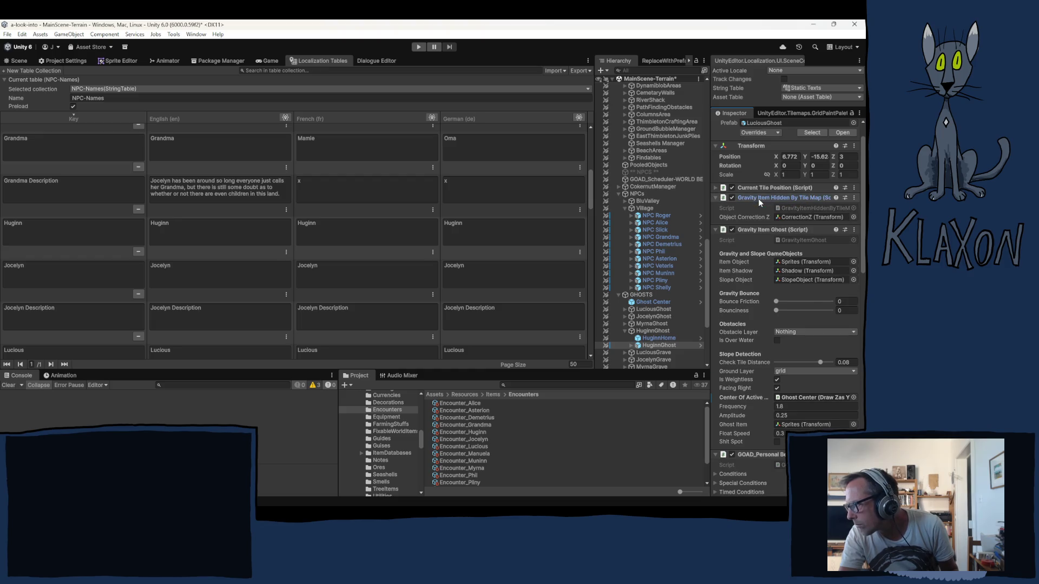
left_click(757, 187)
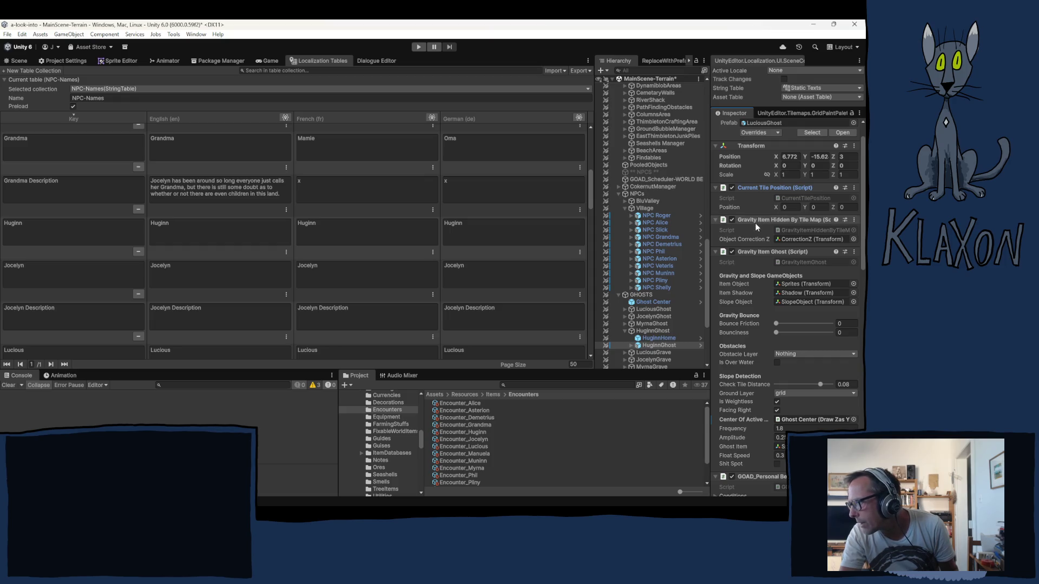
left_click(716, 188)
left_click(715, 197)
left_click(715, 209)
left_click(716, 217)
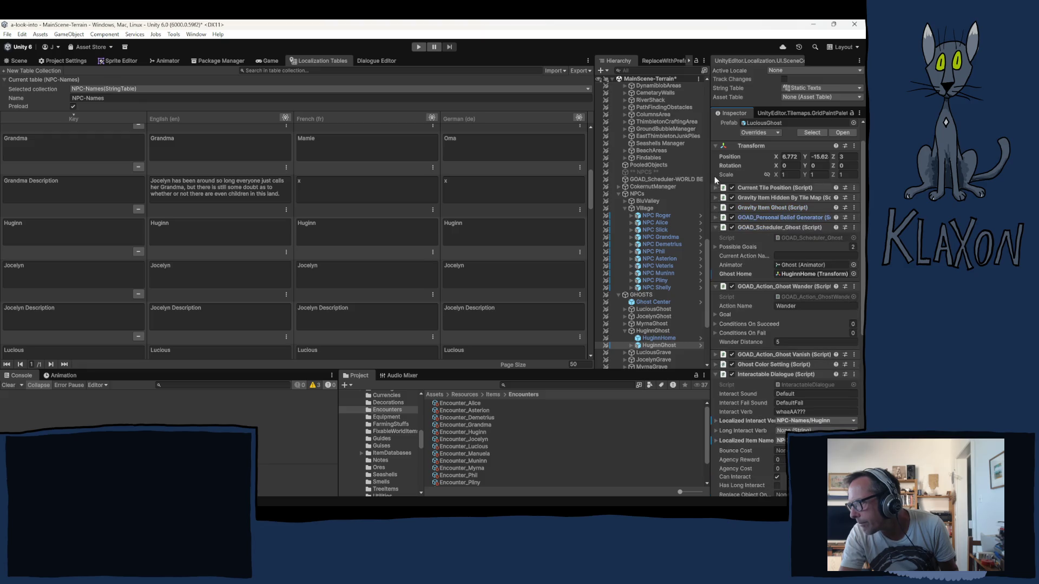
- Collapse Transform, Scheduler_Ghost, Ghost Wander, Interactable Dialogue, Dialogue System, Item and both save-system components
left_click(716, 146)
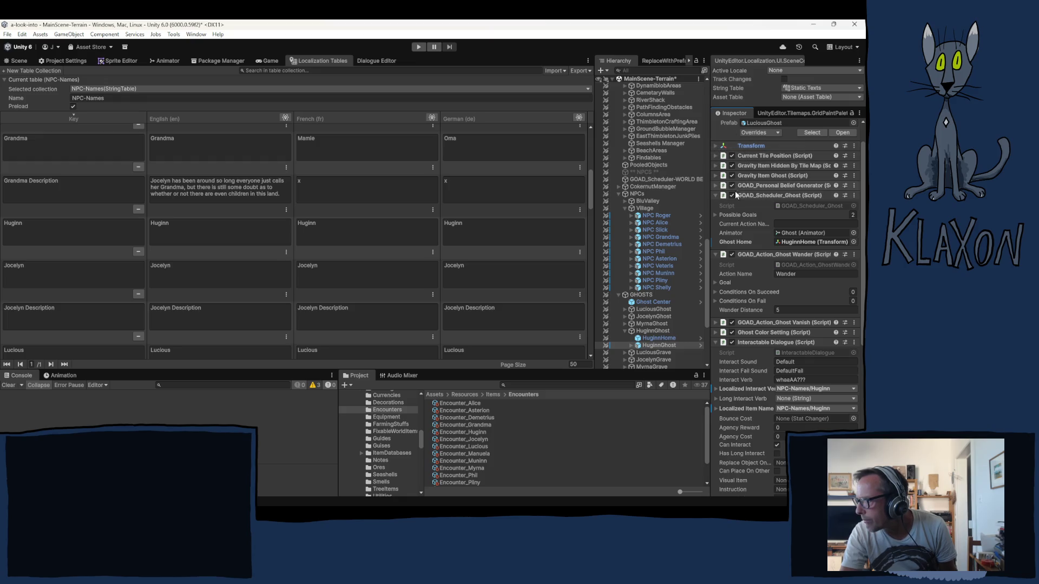
left_click(715, 196)
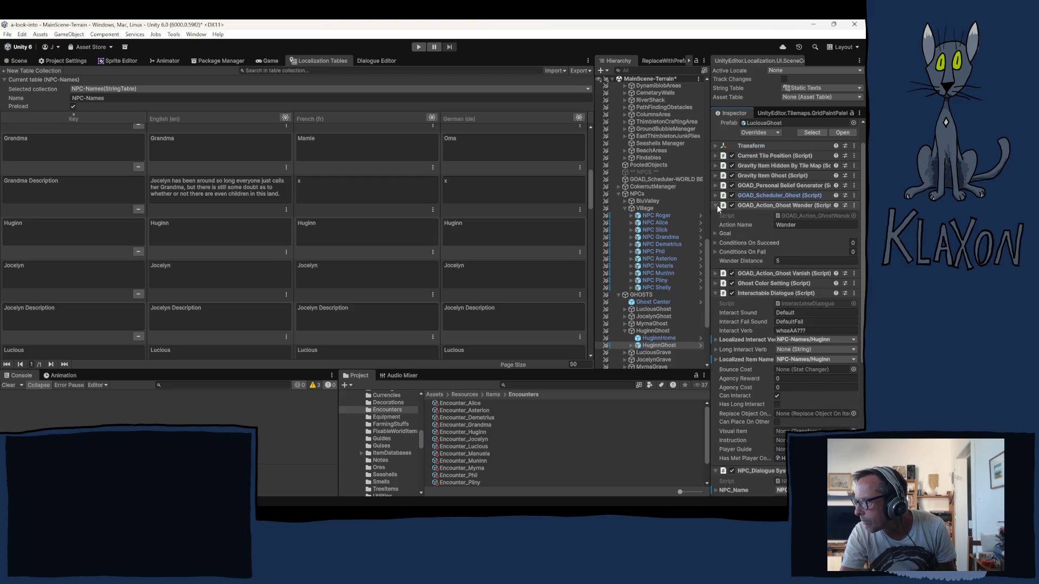
left_click(716, 206)
left_click(716, 235)
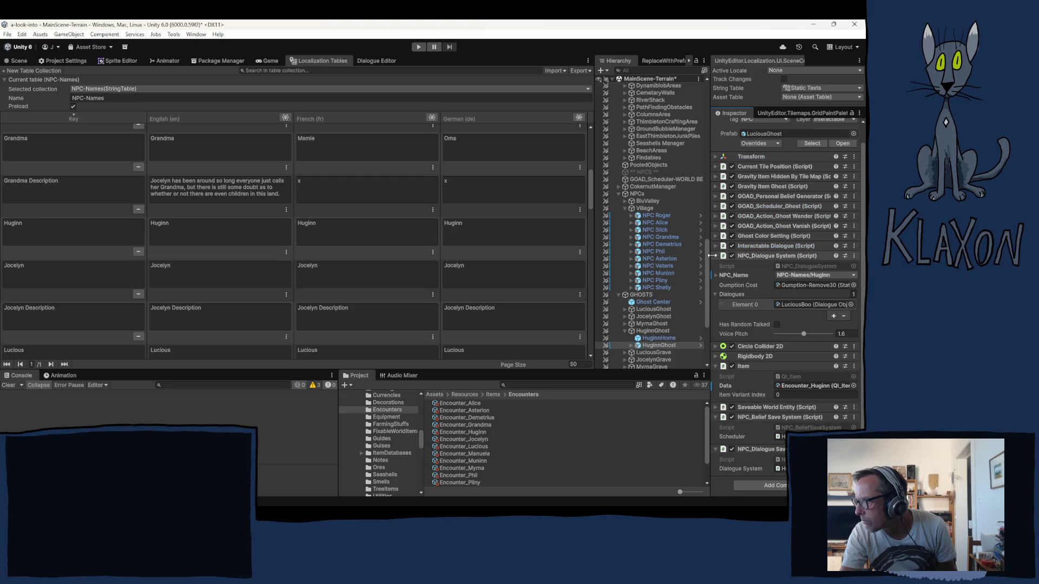
left_click(716, 246)
left_click(715, 303)
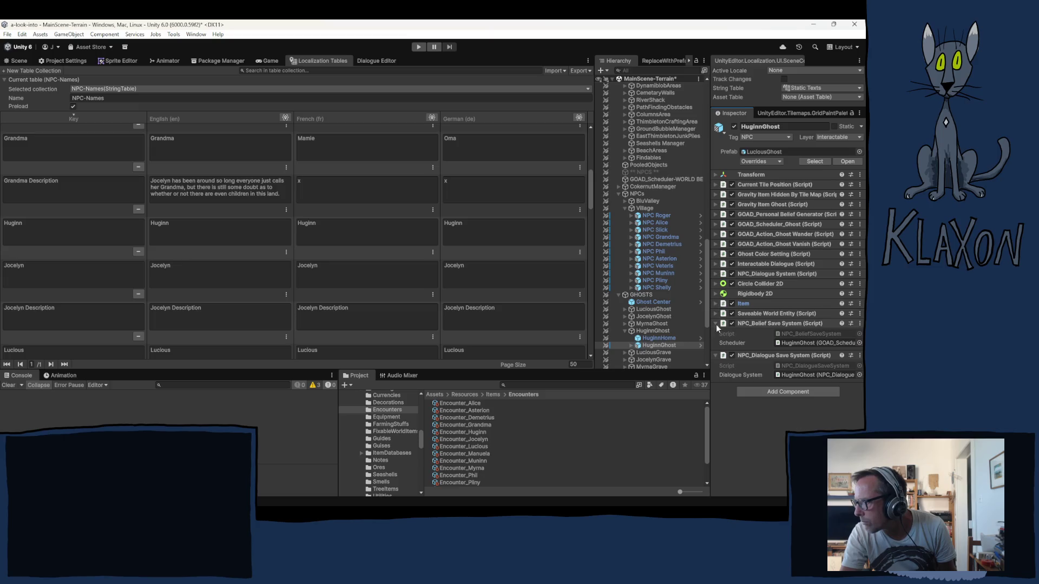
left_click(715, 324)
left_click(716, 334)
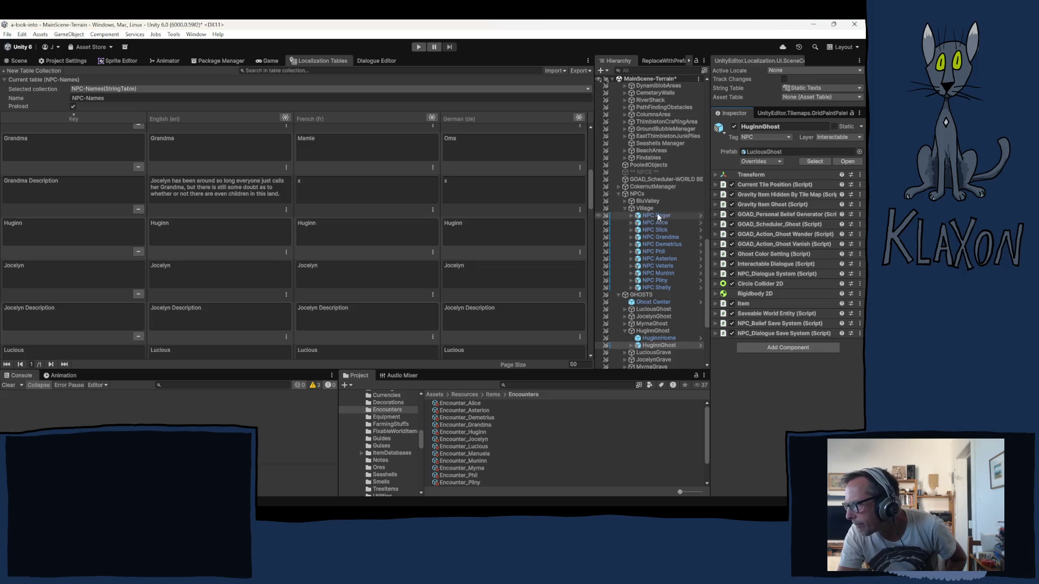
- Select HugginSculpture and assign the HugginSculpture asset to its Restore Sculpture's Sculpture field
scroll(661, 208, "up", 3)
scroll(660, 199, "up", 2)
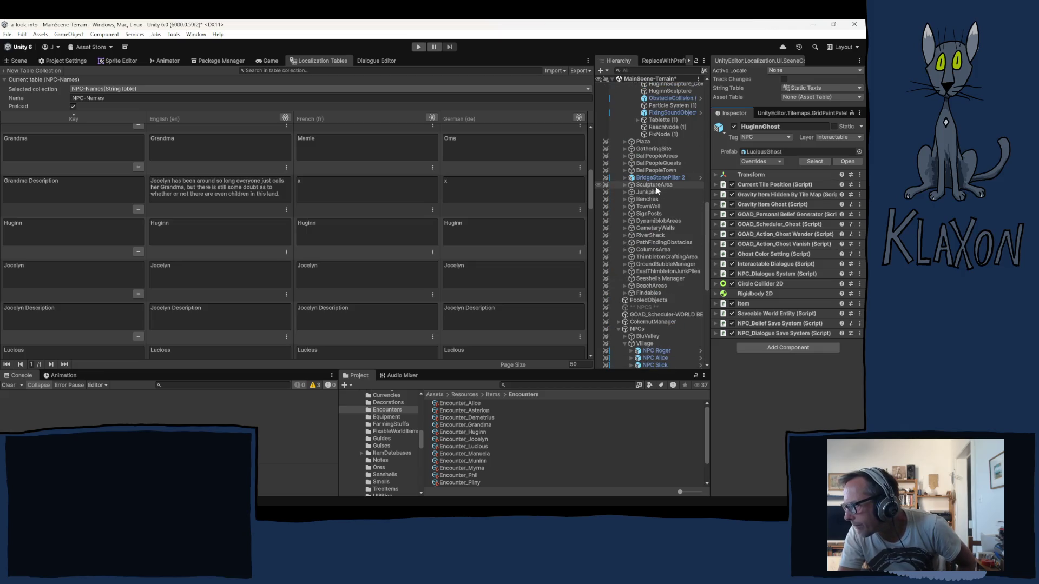
scroll(642, 198, "up", 3)
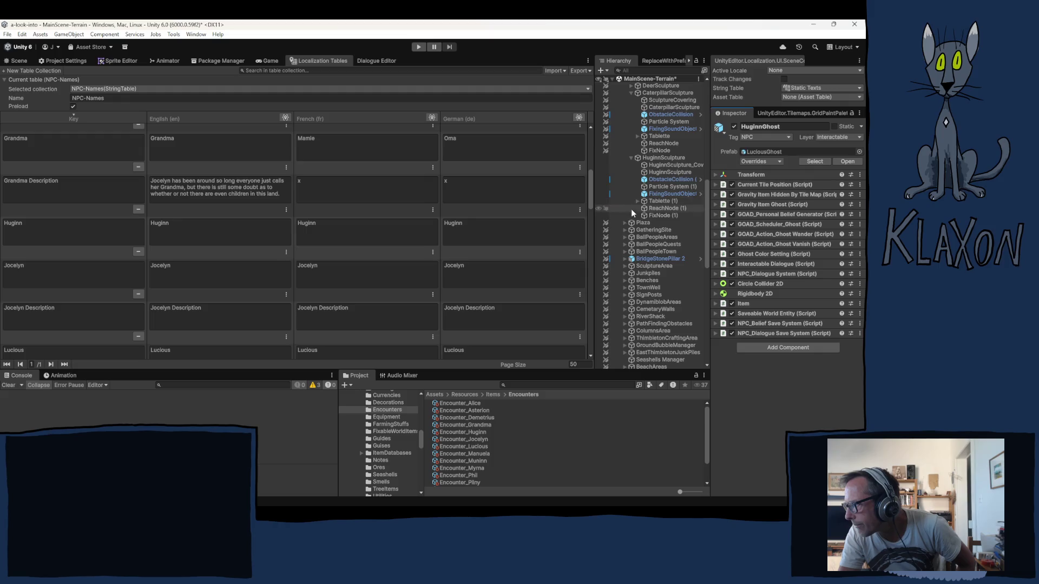
left_click(632, 93)
left_click(663, 100)
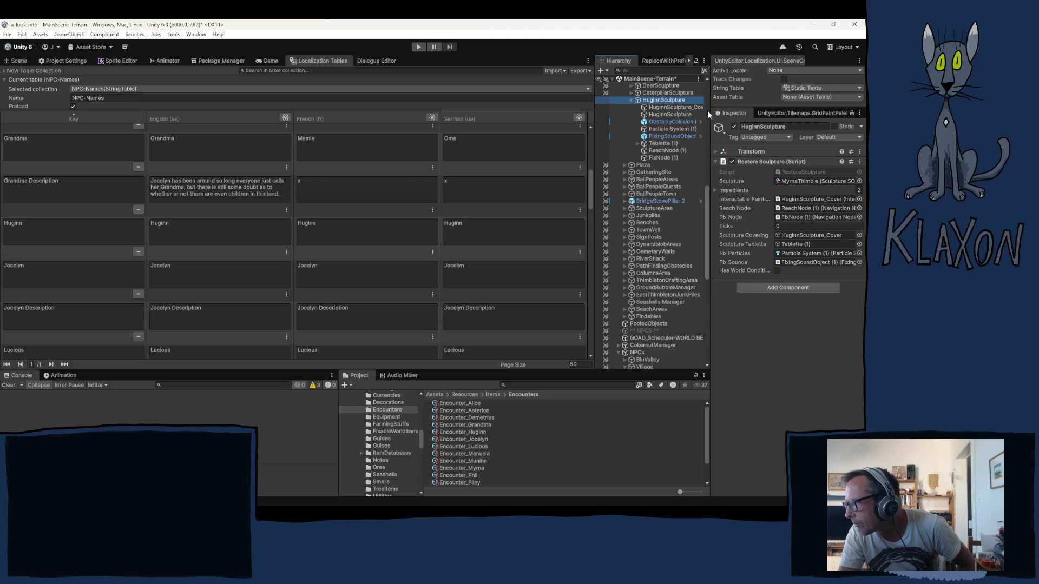
left_click(792, 180)
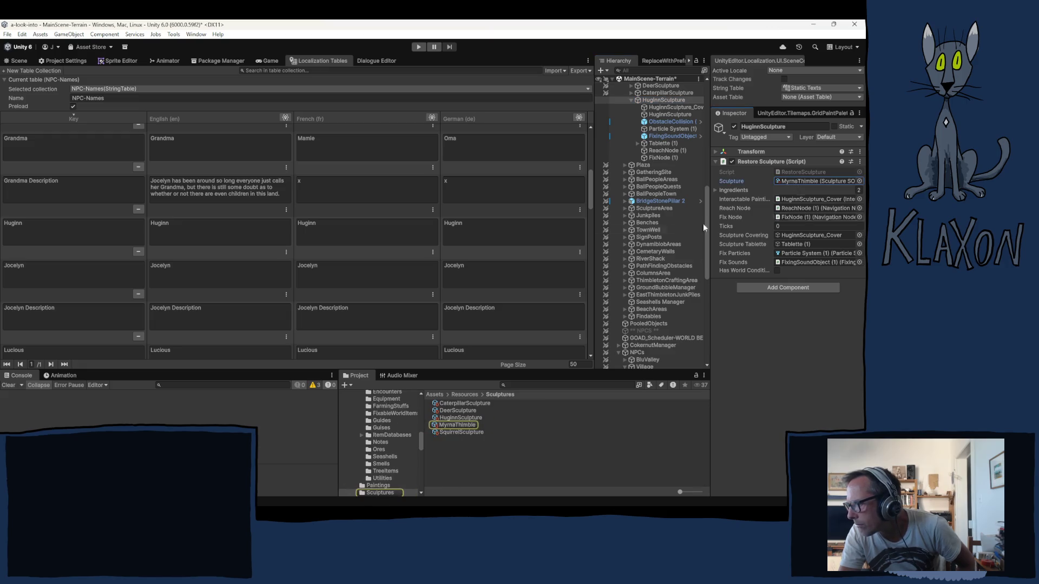
mouse_move(461, 419)
left_mouse_down()
mouse_move(812, 181)
mouse_move(803, 182)
left_mouse_up()
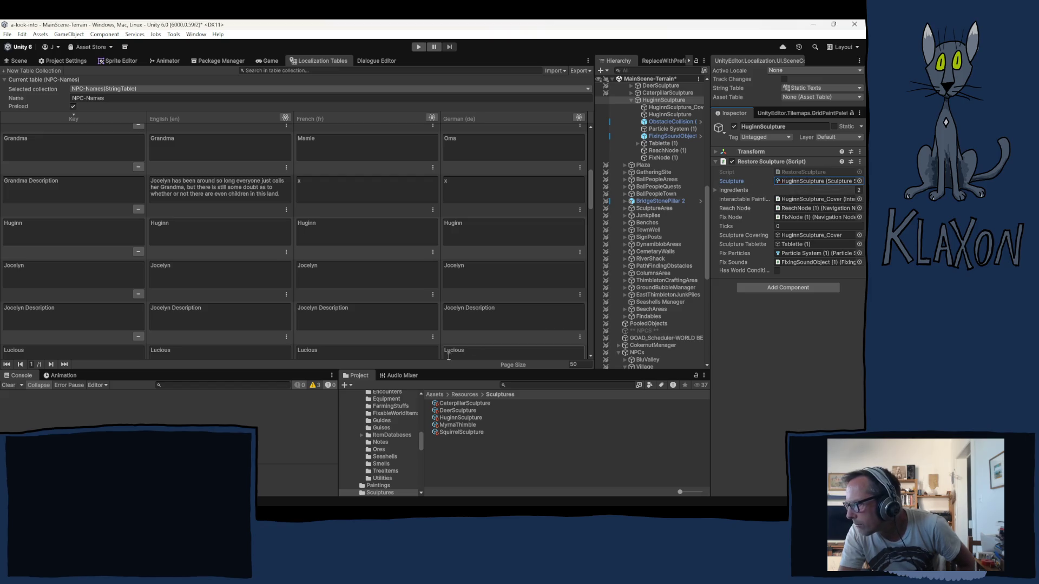
- Check the HugginSculpture asset's localized titles, then select the HugginSculpture_Cover child
left_click(458, 420)
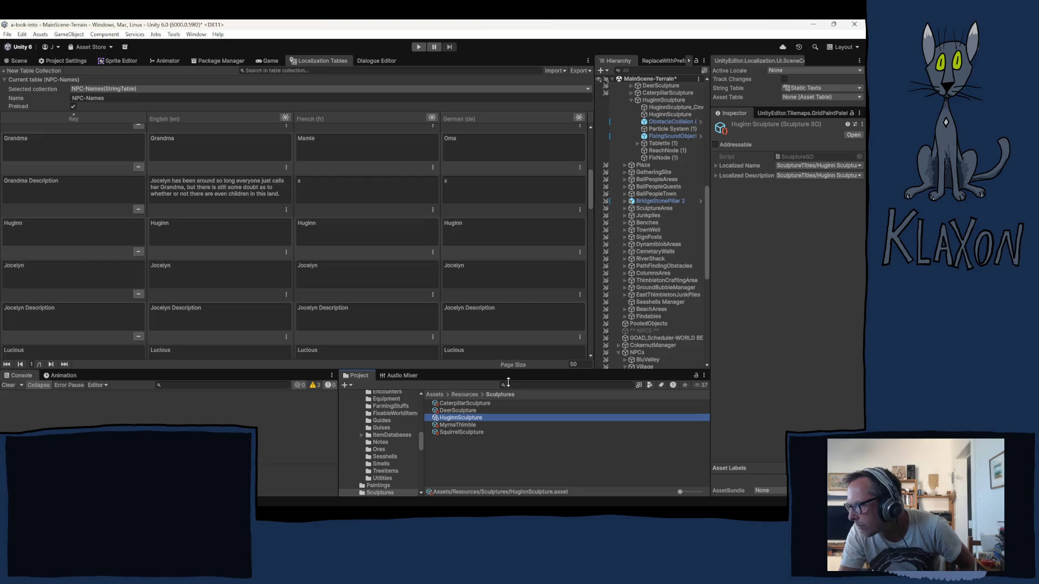
left_click(658, 101)
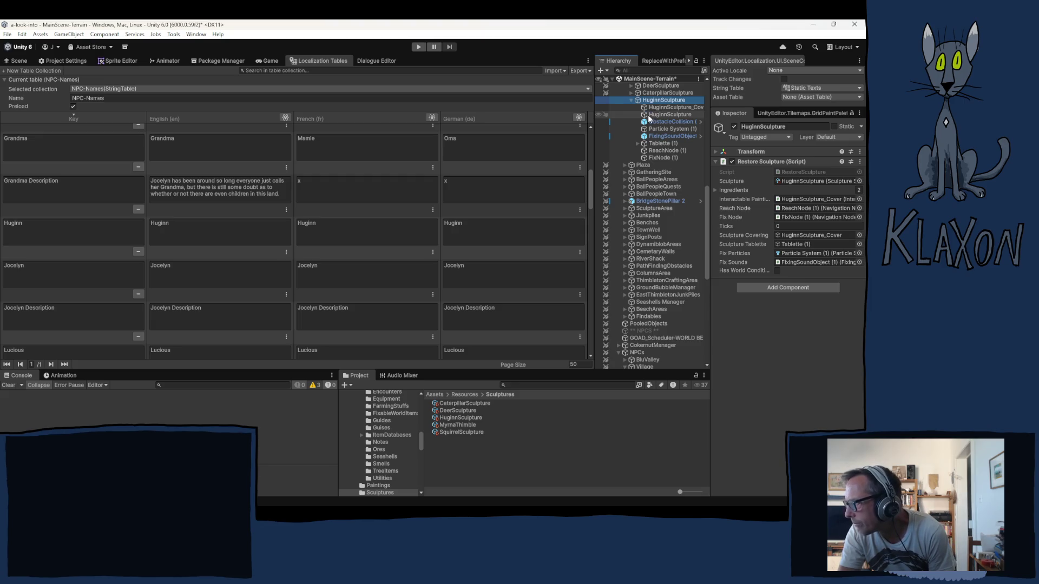
left_click(652, 107)
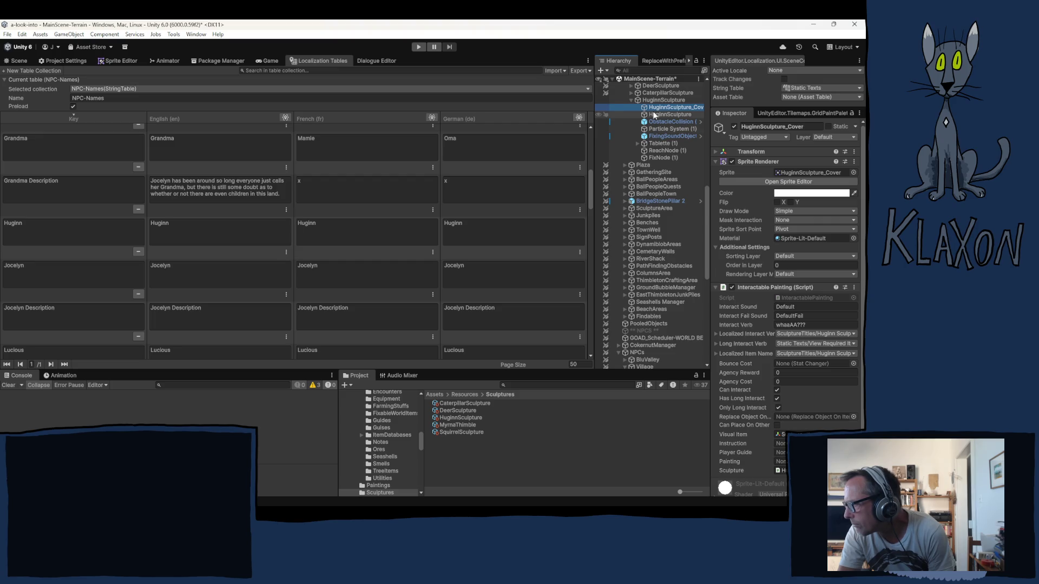
- Set the cover's Interactable Painting Visual Item to HugginSculpture_Cover itself
left_click(782, 435)
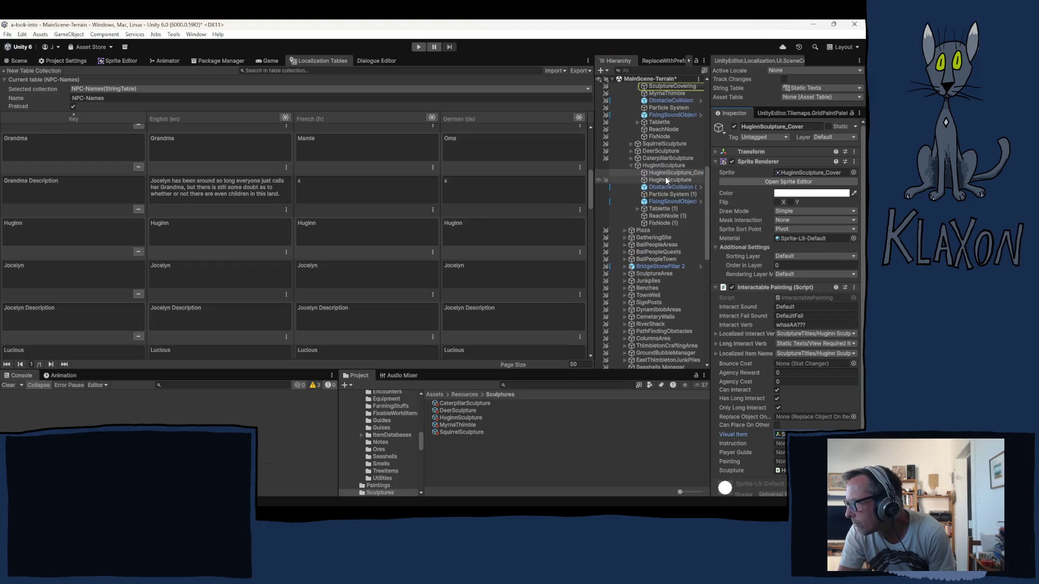
mouse_move(656, 171)
left_mouse_down()
mouse_move(776, 360)
mouse_move(793, 434)
left_mouse_up()
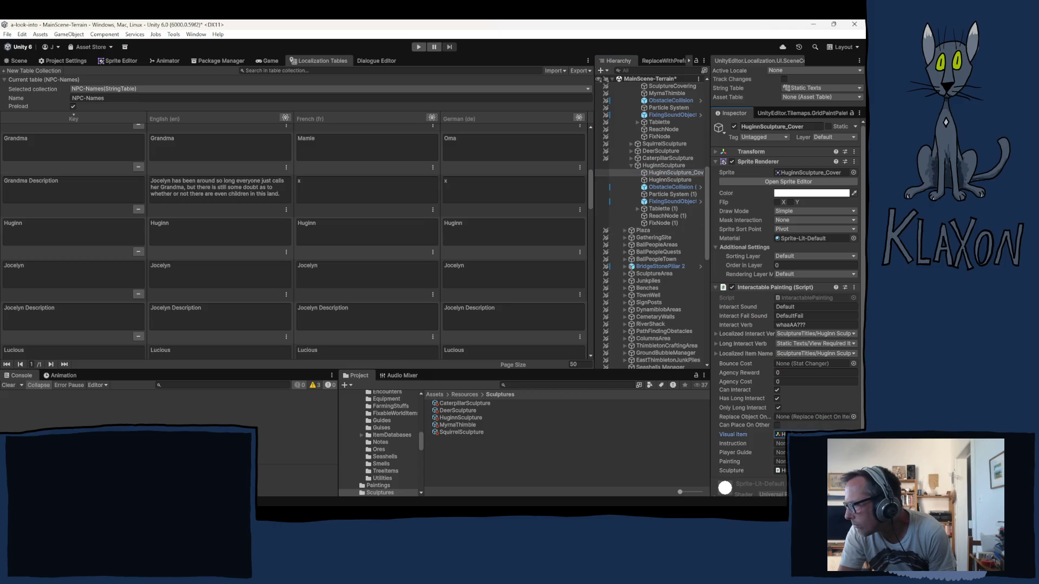
scroll(756, 397, "down", 3)
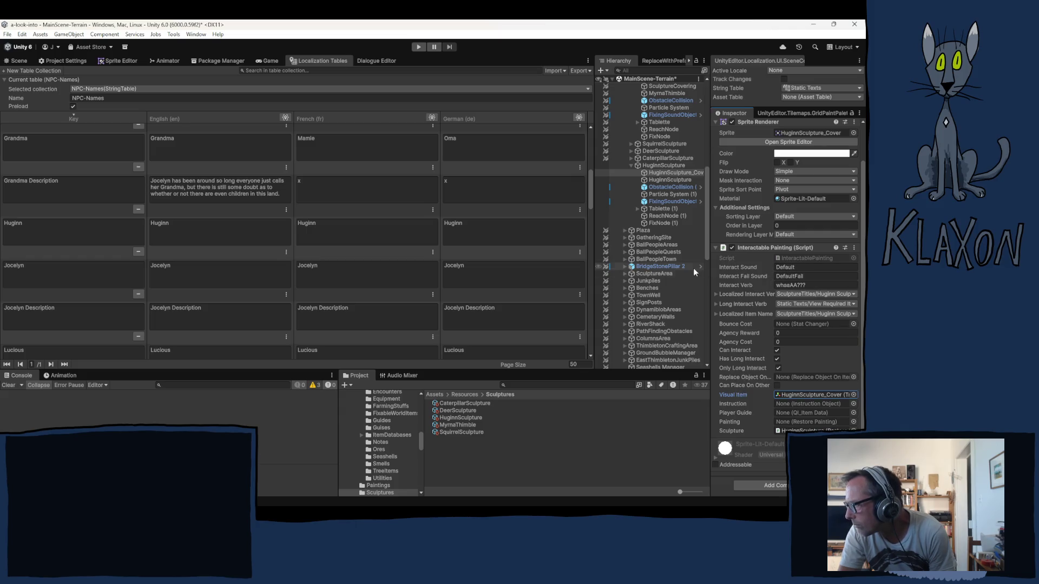
- Inspect the sprite, ObstacleCollision (1), Particle System (1), FixingSoundObject (1) and Tablette (1) children
left_click(667, 180)
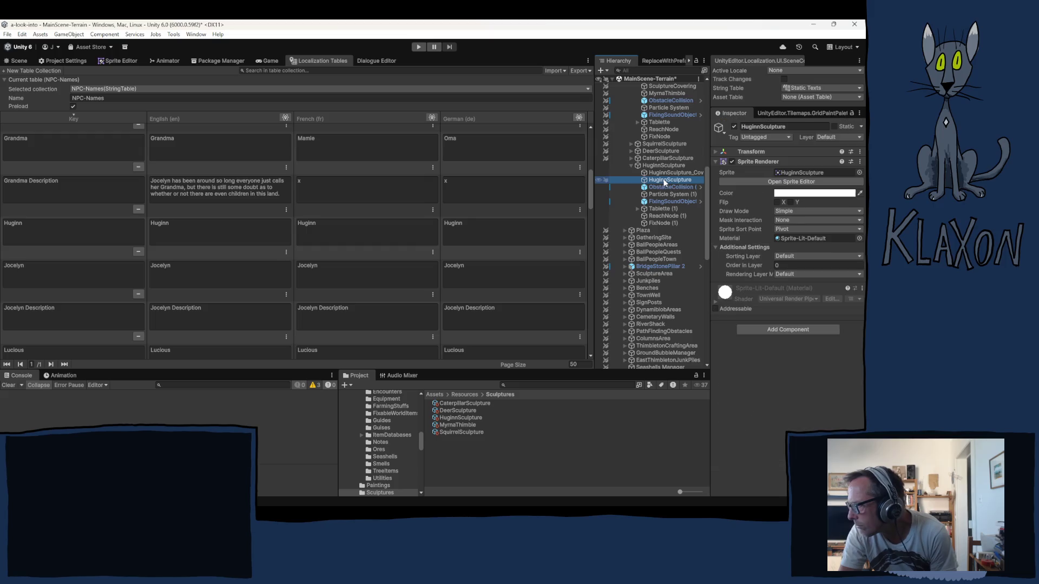
left_click(664, 185)
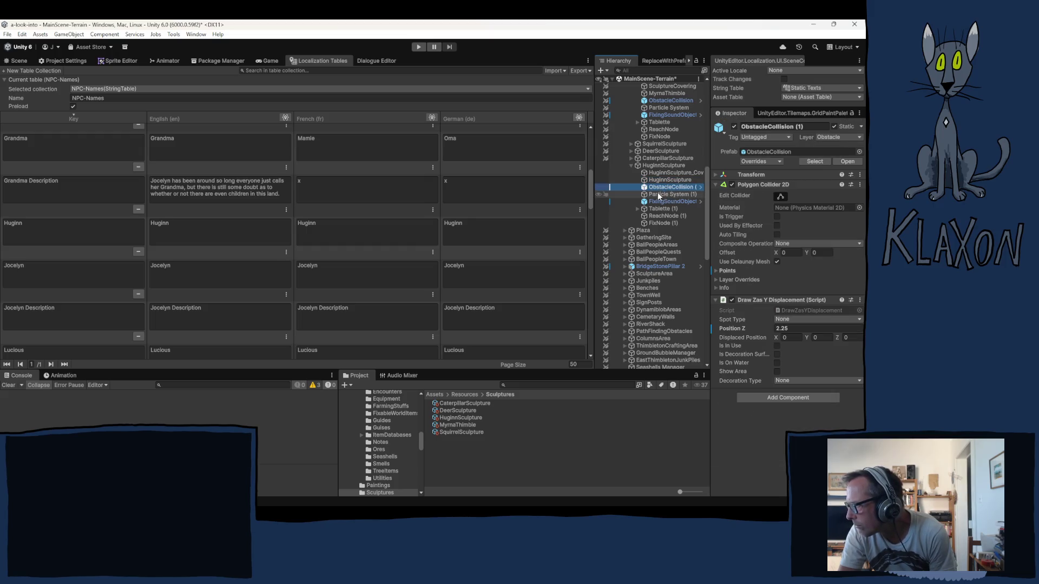
left_click(659, 195)
left_click(658, 201)
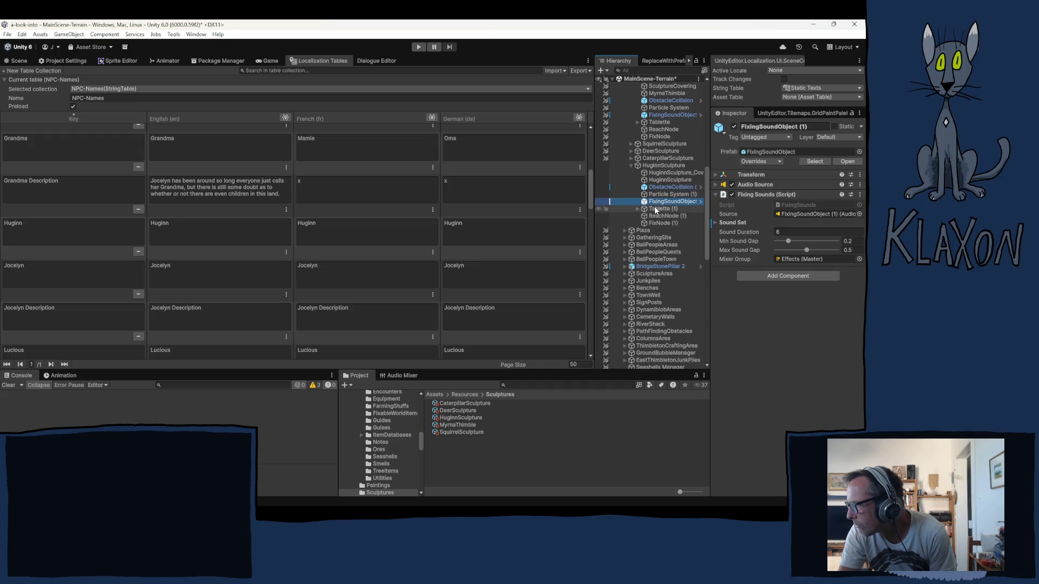
left_click(656, 210)
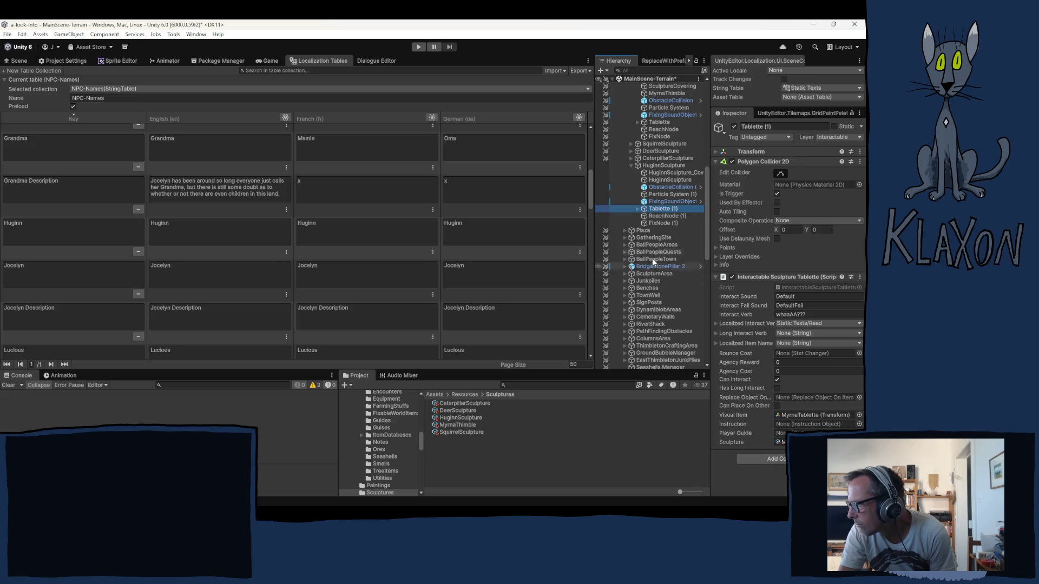
- Assign the HugginSculpture asset to Tablette (1)'s Interactable Sculpture Tablette Sculpture field, replacing MyrnaThimble
left_click(637, 209)
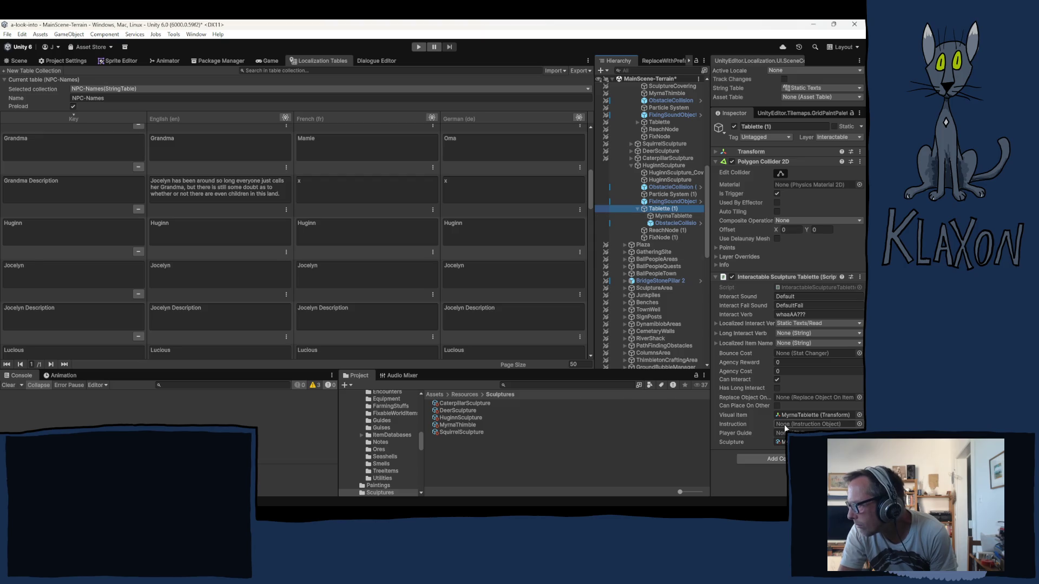
left_click(797, 414)
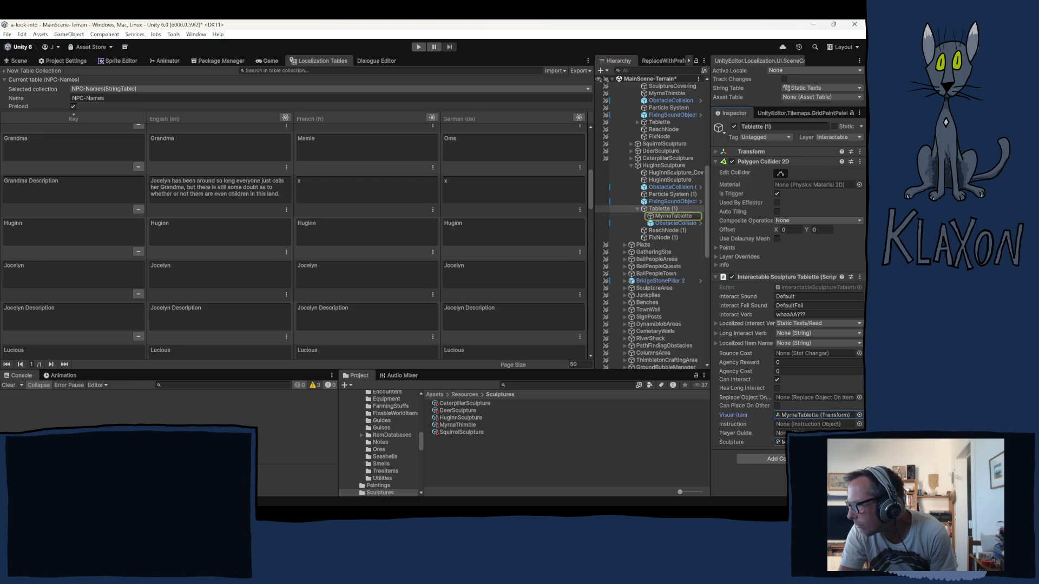
left_click(781, 442)
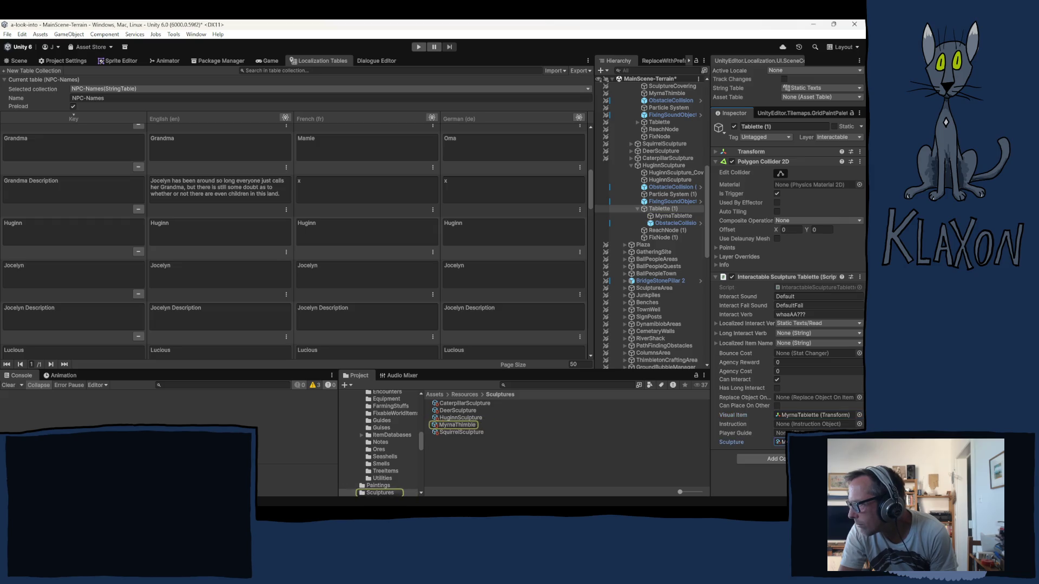
left_click_drag(451, 415, 780, 443)
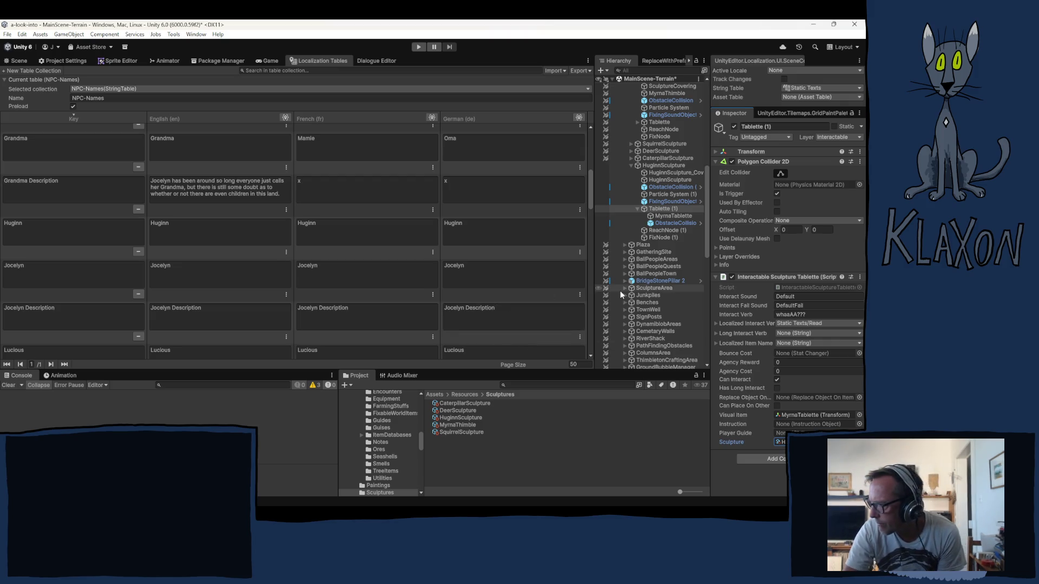
left_click(637, 208)
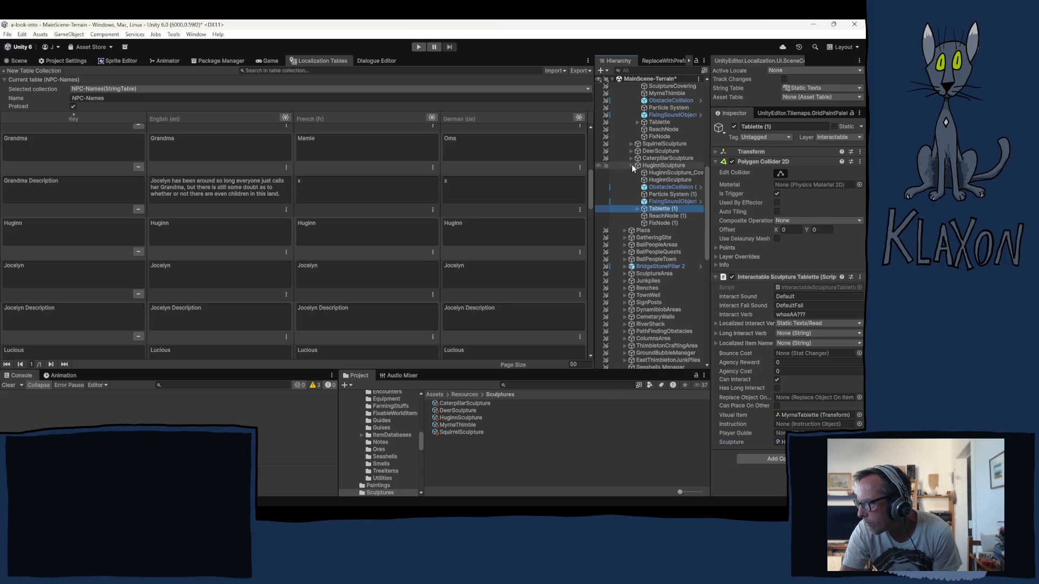
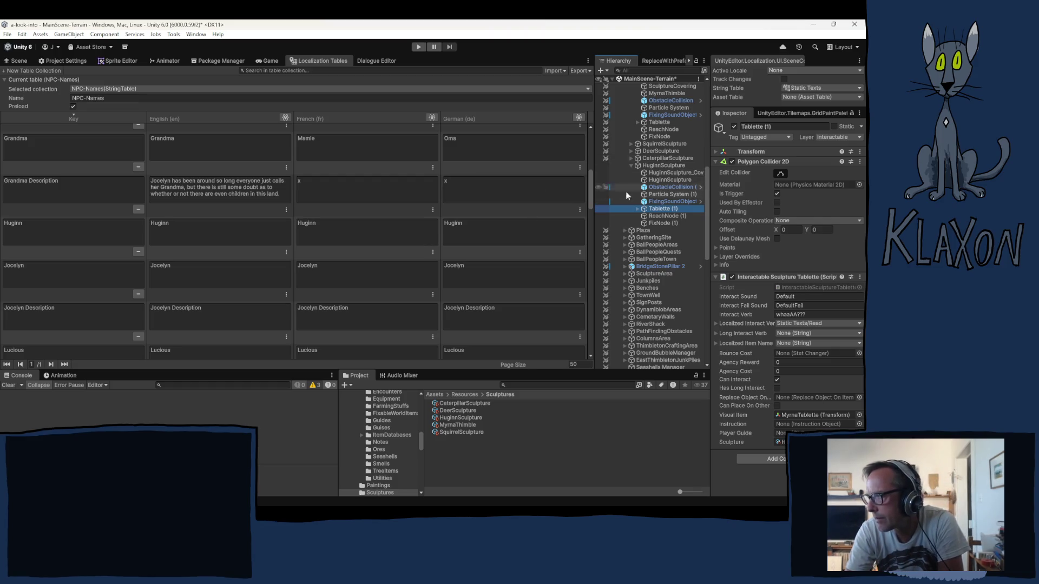
- Inspect the HuginnSculpture object and its HuginnSculpture_Cover sprite and painting settings
left_click(633, 166)
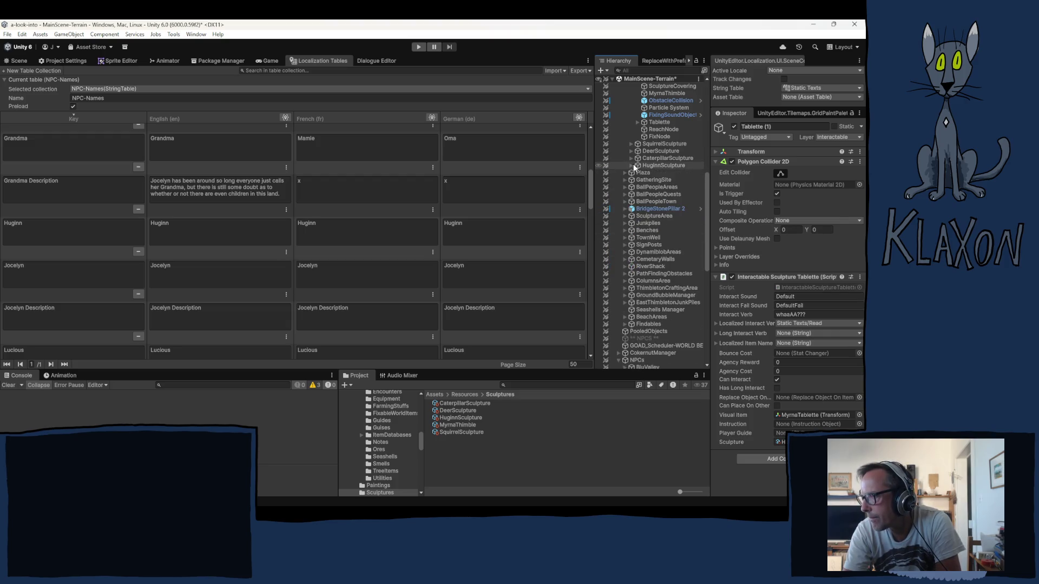
scroll(633, 151, "up", 3)
left_click(631, 133)
left_click(625, 126)
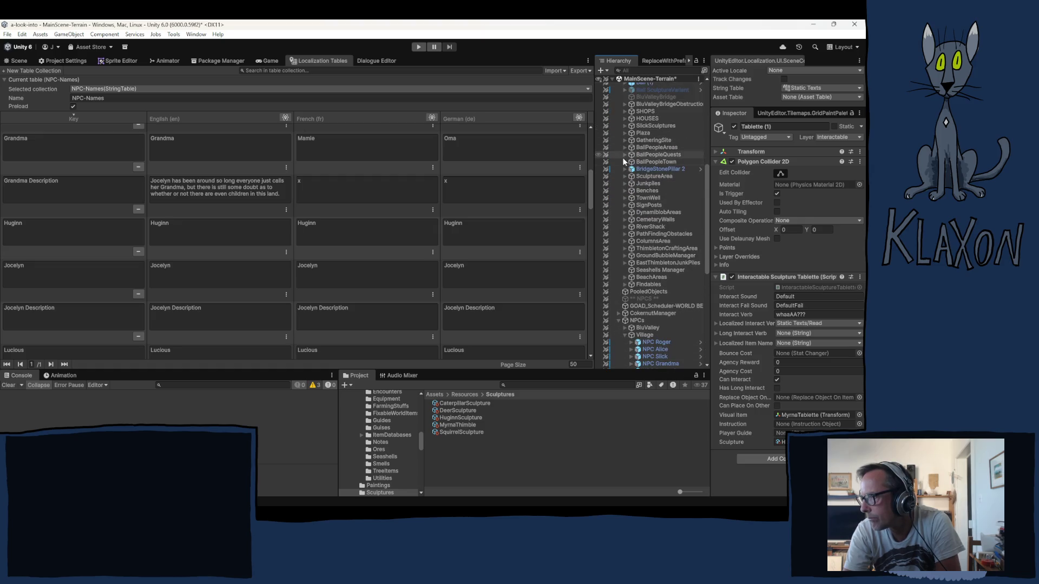
left_click(626, 126)
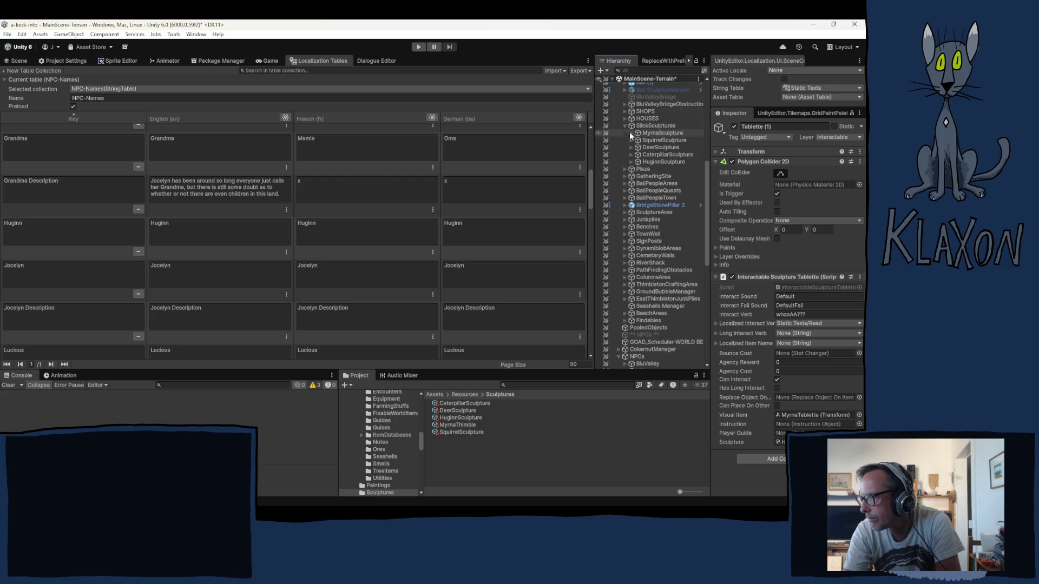
left_click(631, 162)
left_click(664, 161)
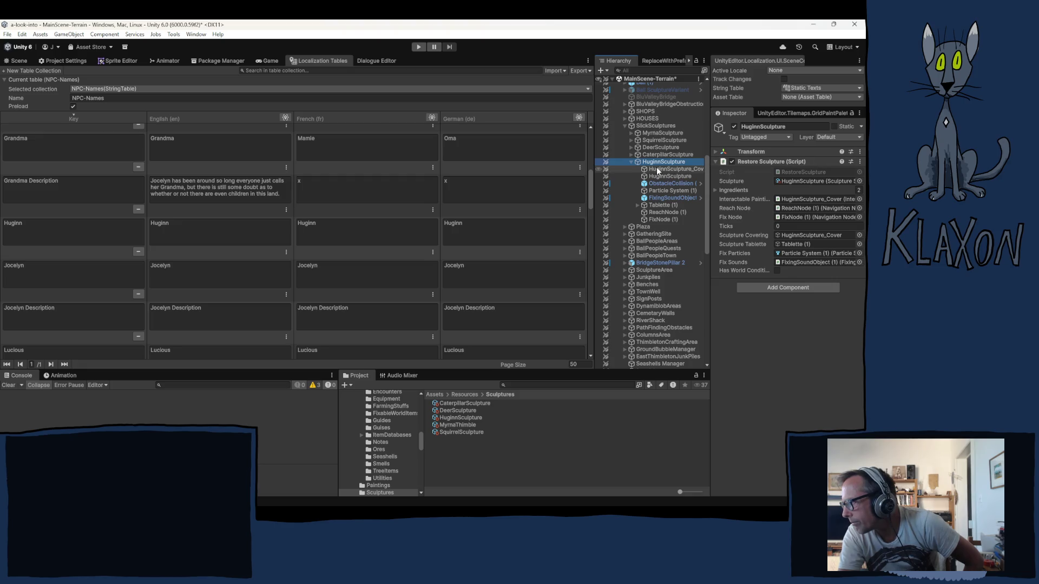
left_click(658, 170)
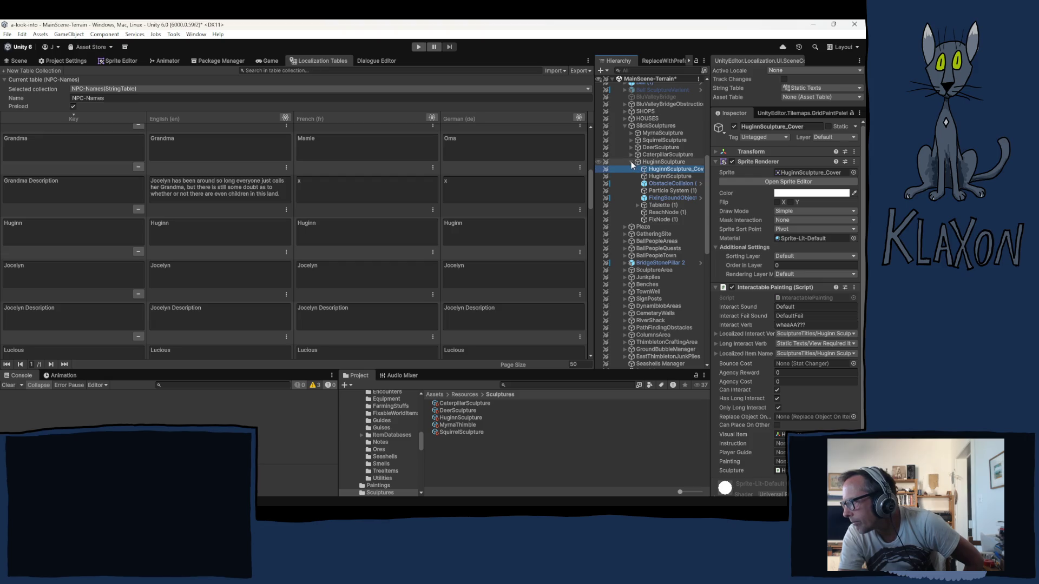
- Collapse HuginnSculpture, SlickSculptures, Village, HuginnGhost and GHOSTS in the Hierarchy
left_click(631, 162)
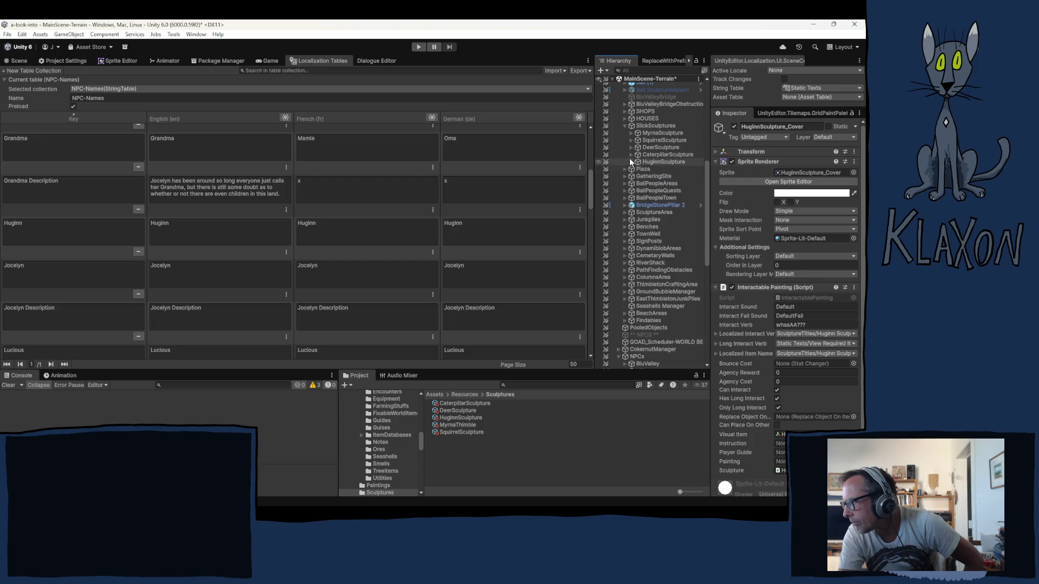
left_click(624, 125)
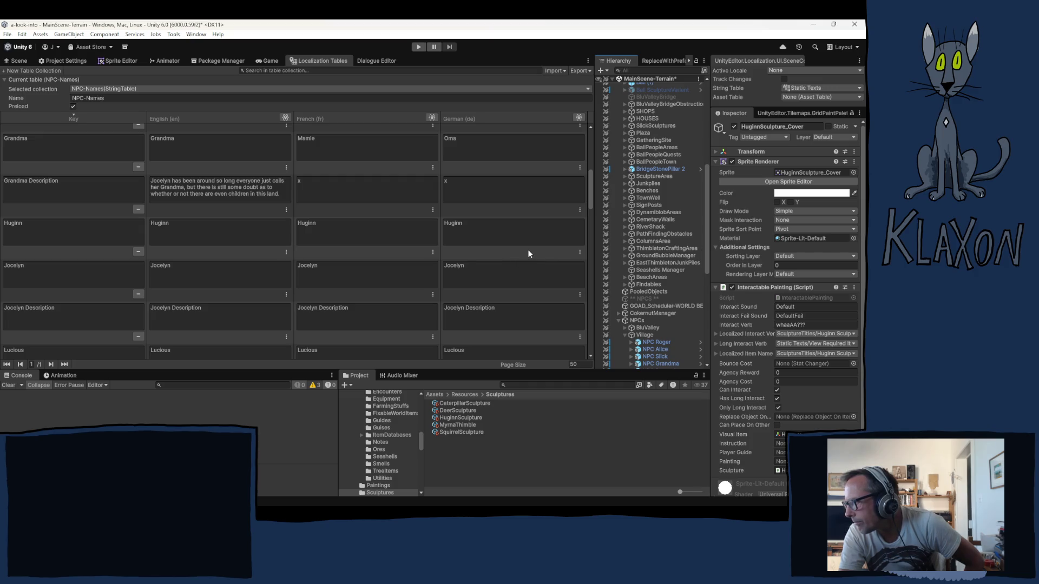
scroll(657, 268, "down", 5)
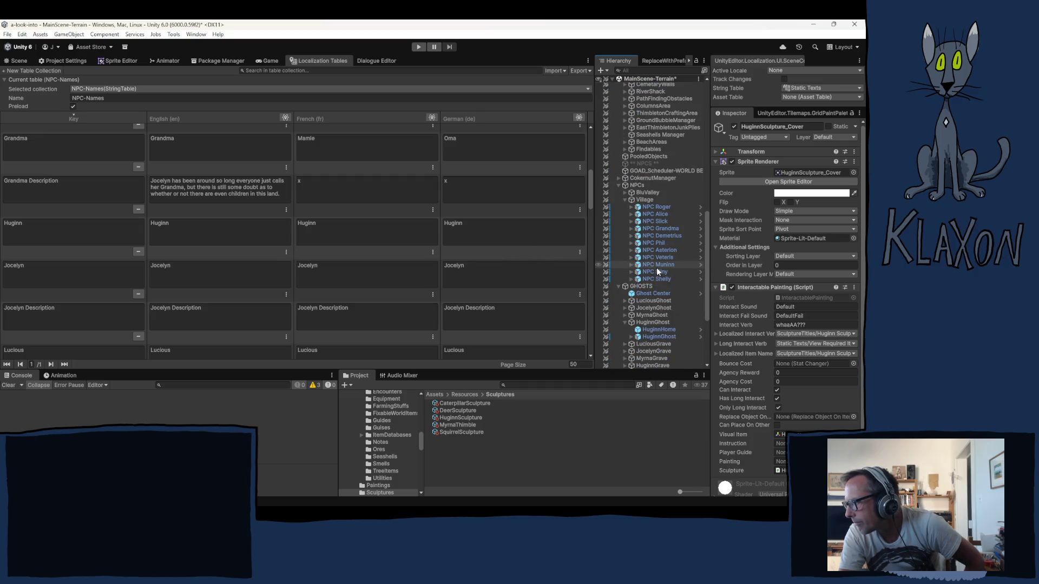
left_click(625, 200)
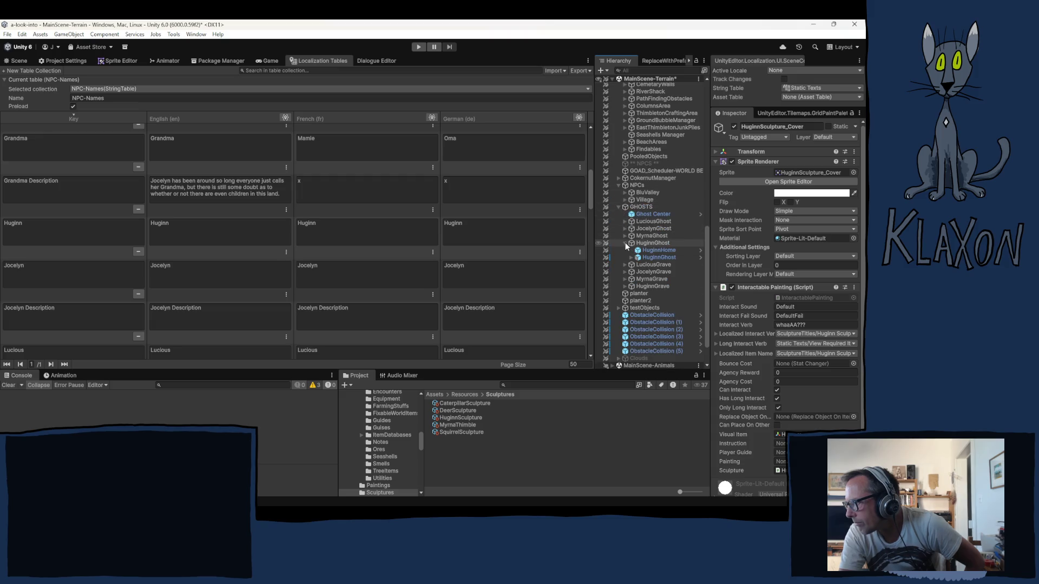
left_click(625, 243)
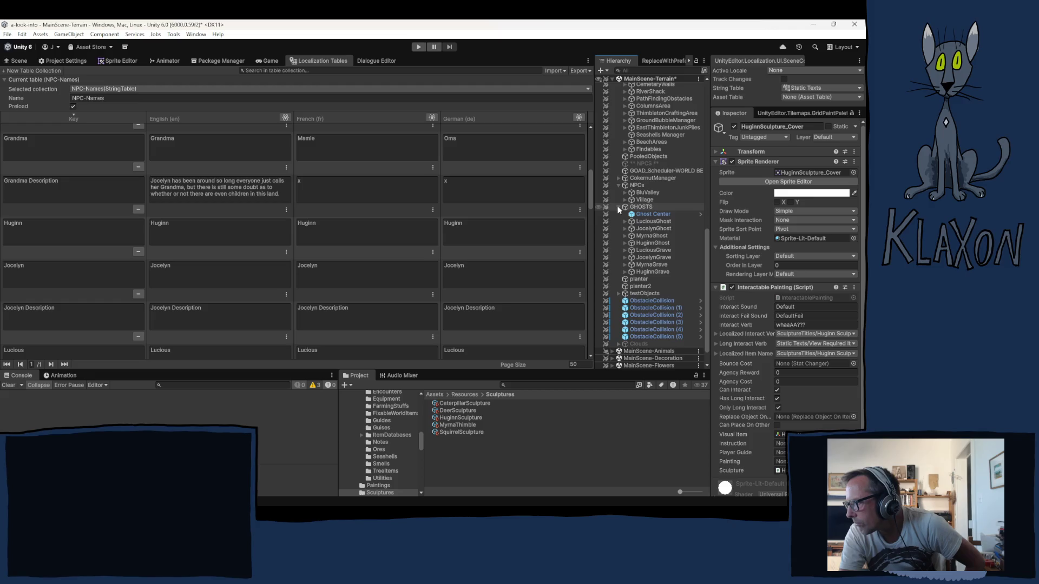
left_click(619, 207)
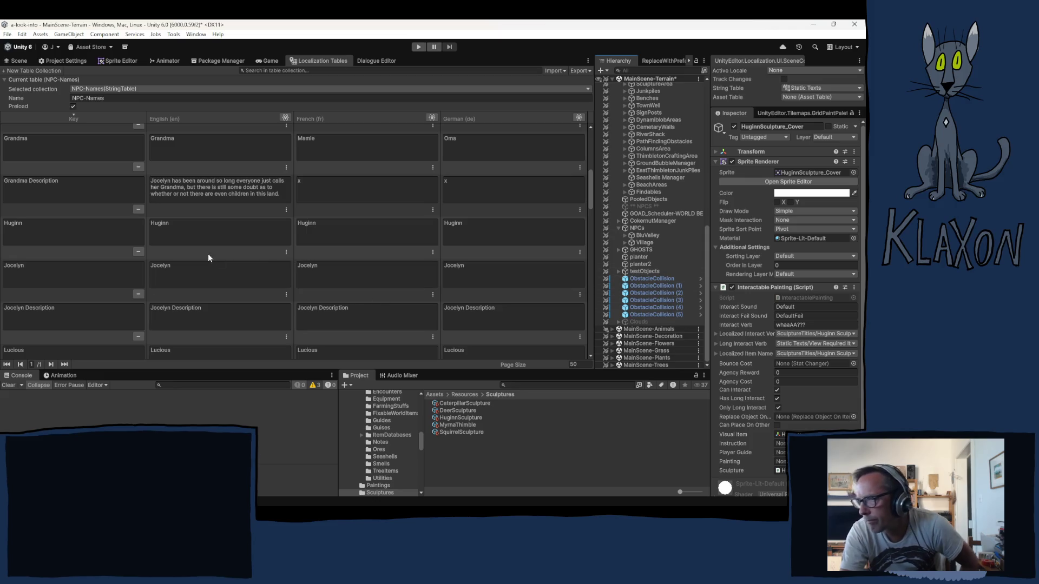
- Replace the placeholder x in the Huginn Description English cell with 'Huginn Description'
scroll(209, 264, "down", 5)
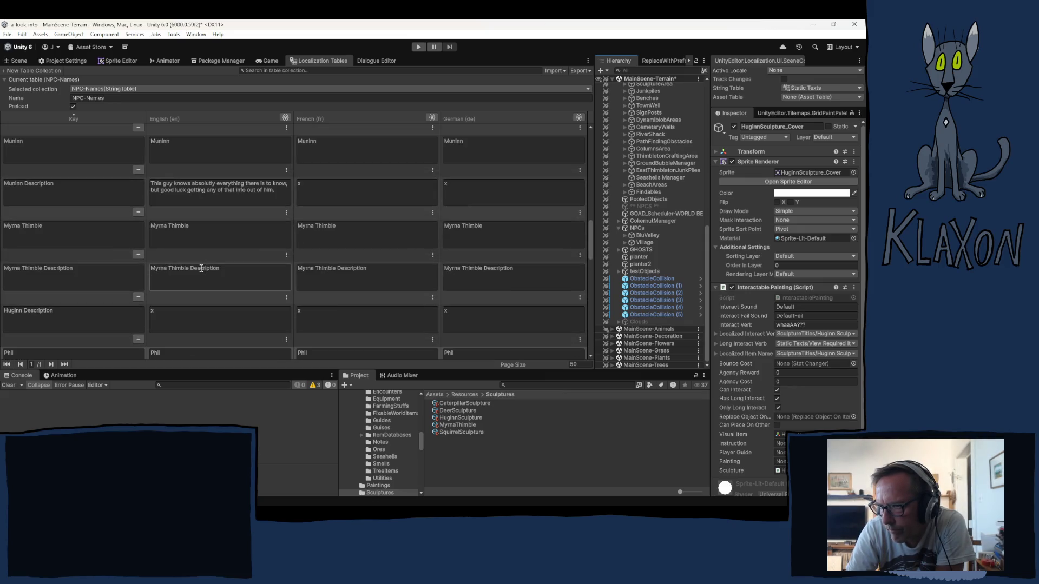
scroll(98, 125, "up", 1)
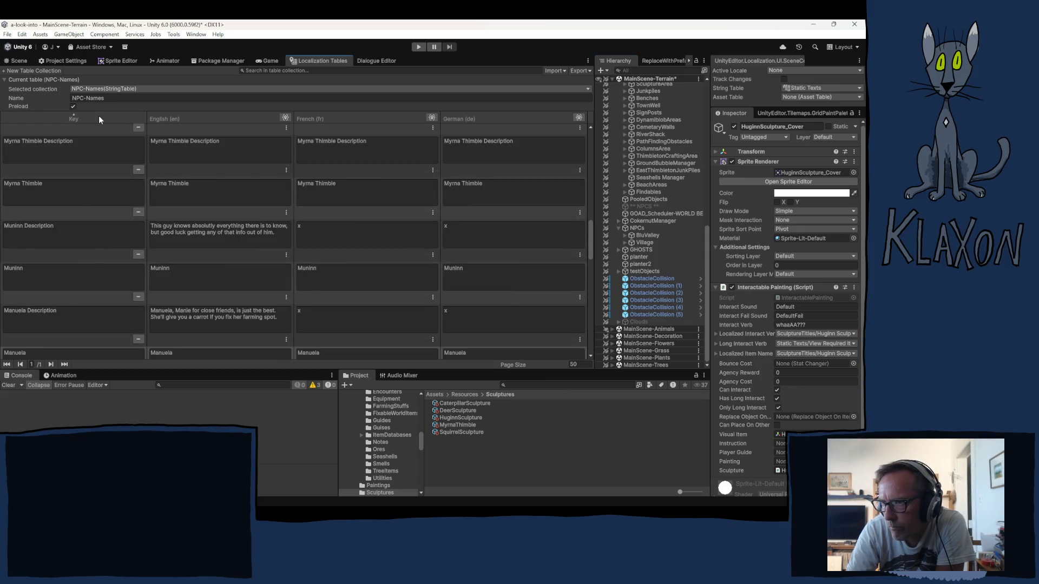
scroll(109, 260, "up", 5)
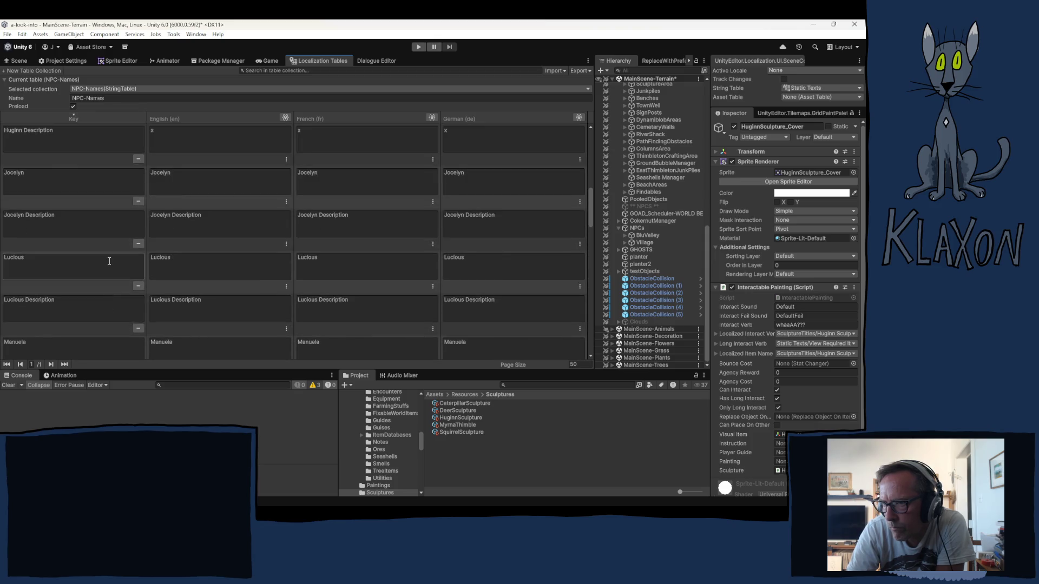
scroll(108, 258, "up", 2)
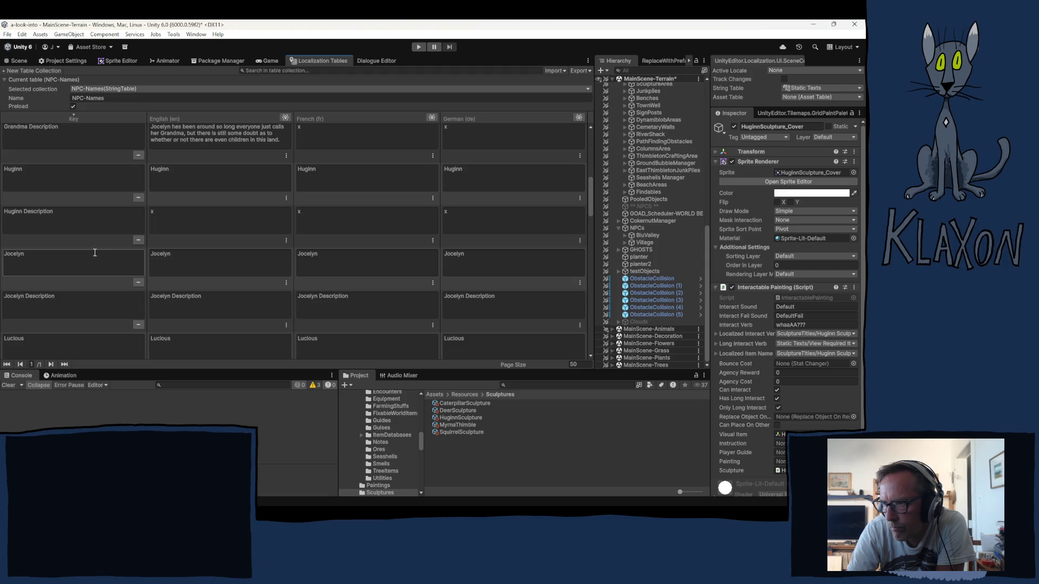
left_click(88, 221)
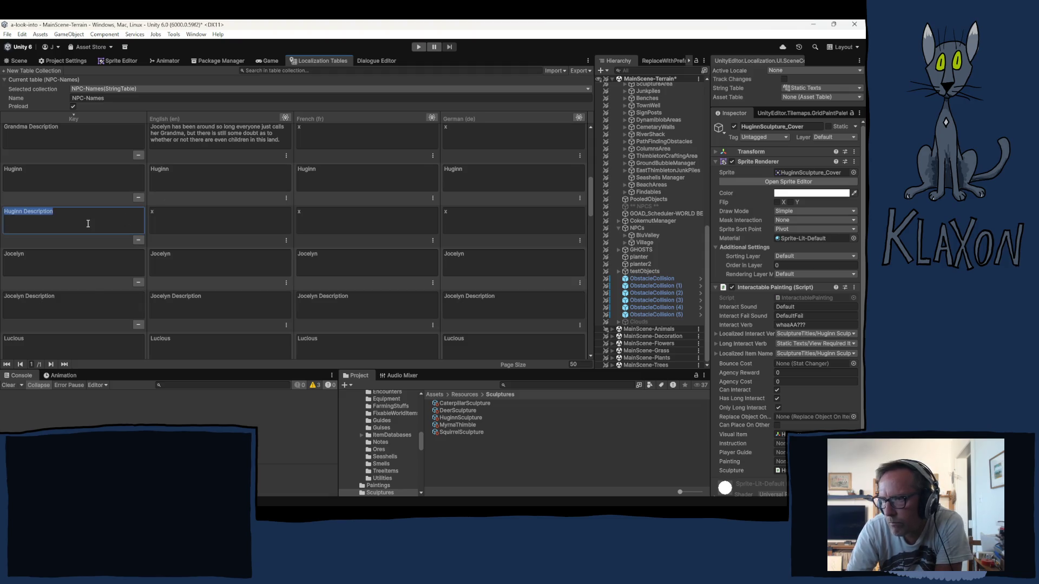
left_click(184, 225)
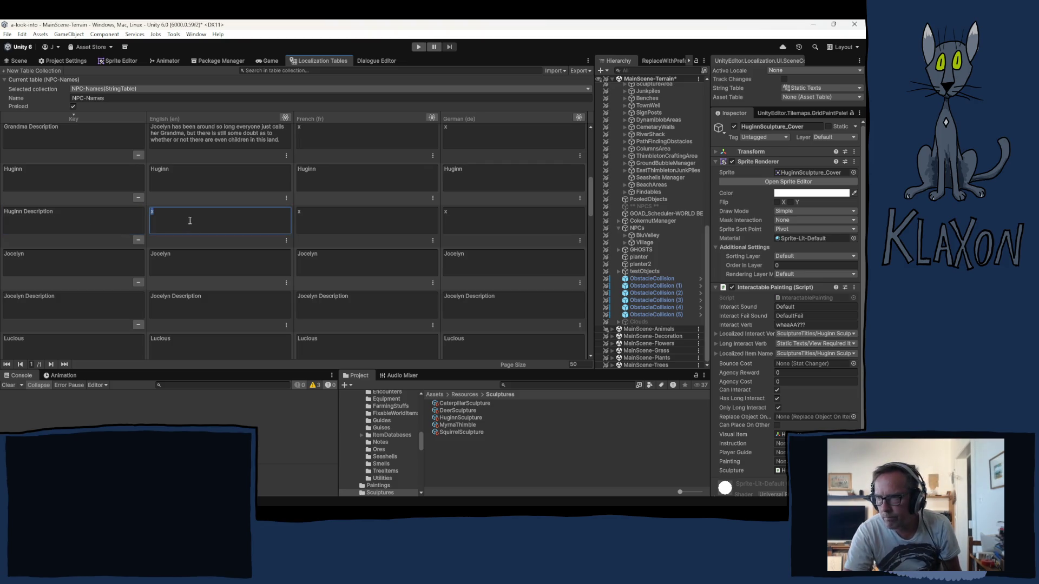
type("Huginn Description")
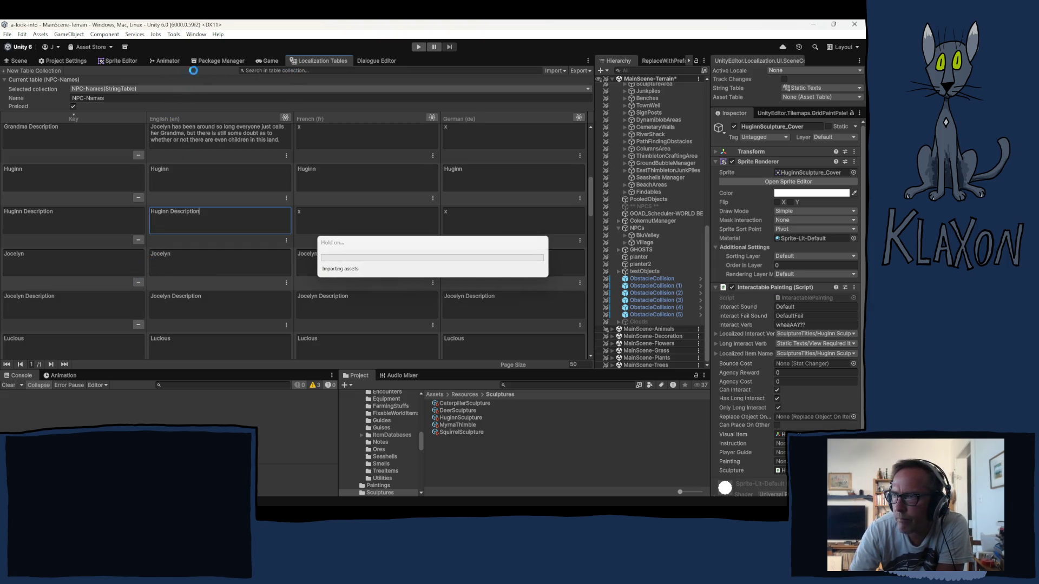
left_click(20, 62)
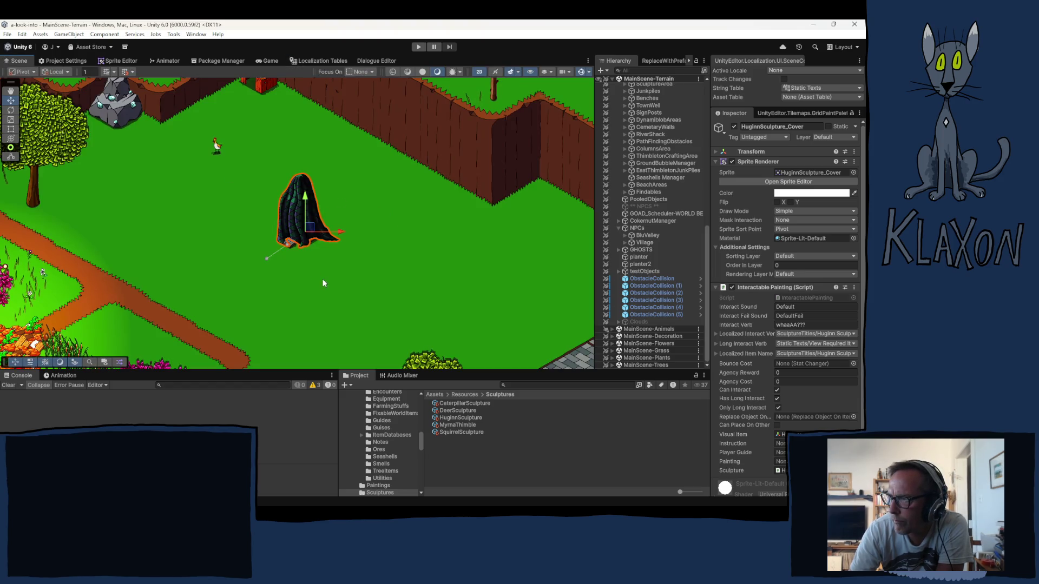
- Deselect the sculpture cover and enter Play mode to run the game
left_click(216, 247)
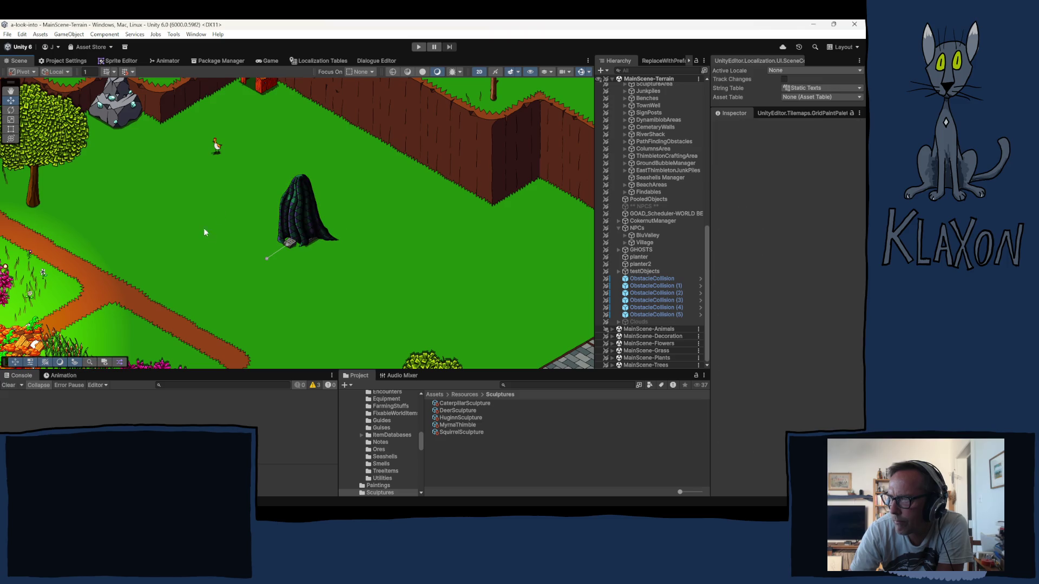
left_click(419, 48)
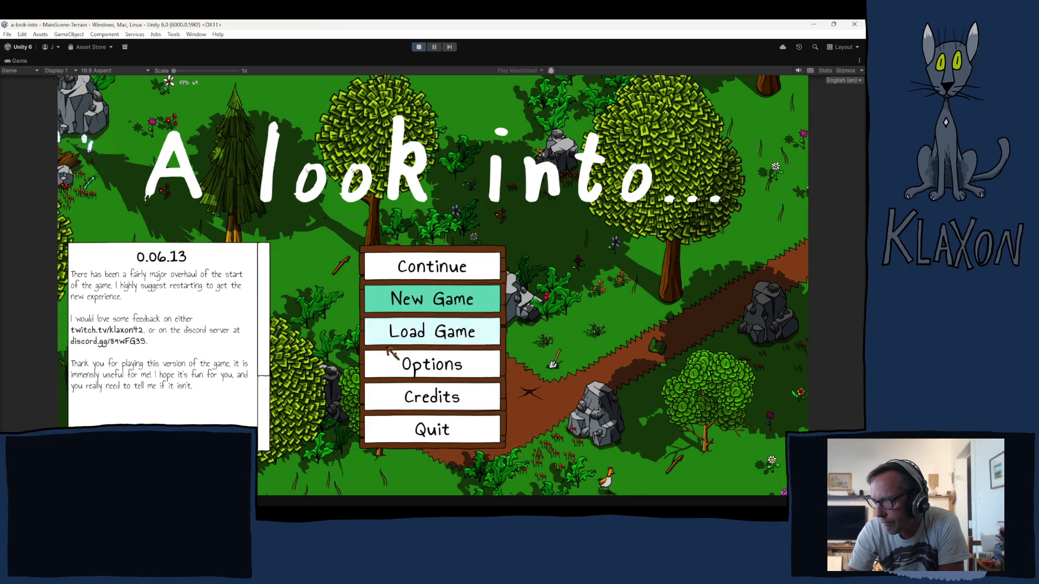
- Start and confirm a new game, accepting the default character
left_click(425, 300)
left_click(399, 350)
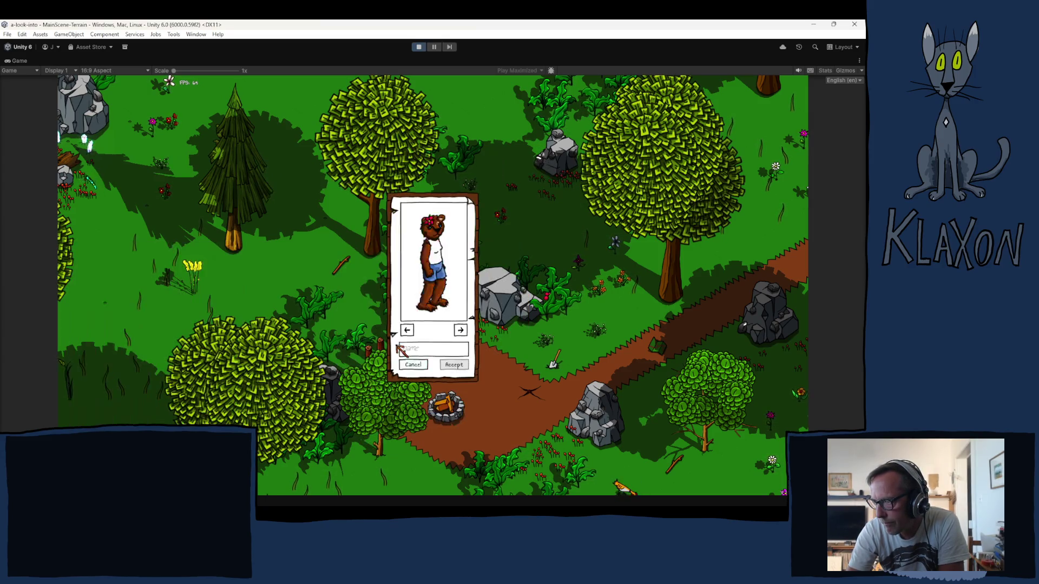
left_click(447, 366)
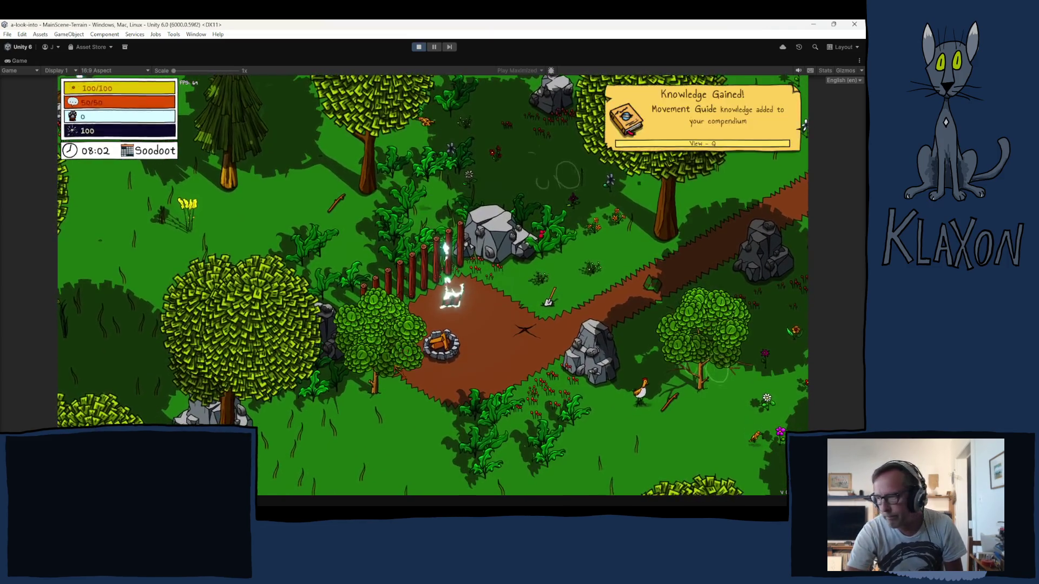
- Walk to the Stone Spade, pick it up, and check the inventory panels
key("d")
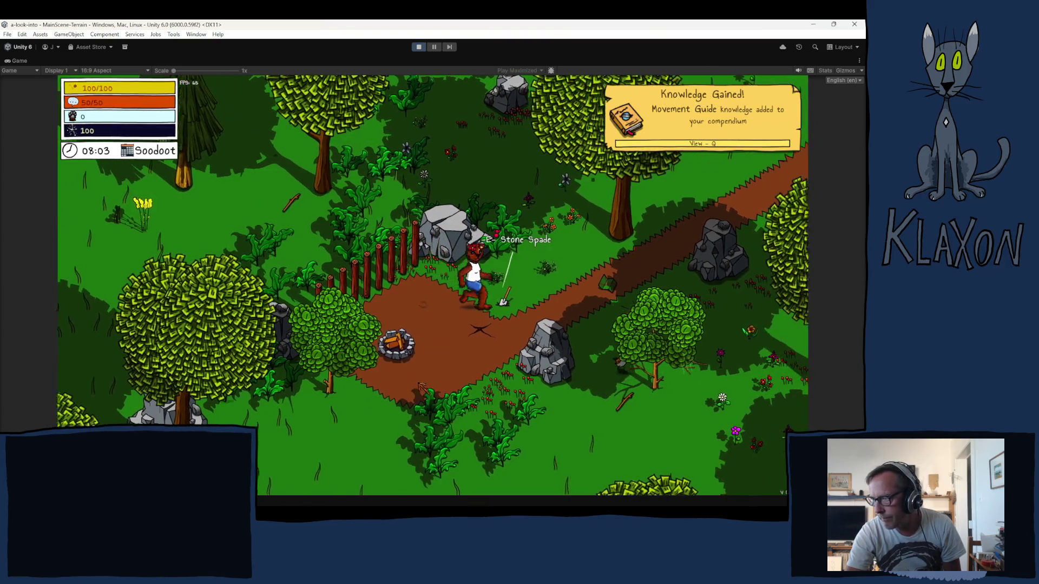
key("d")
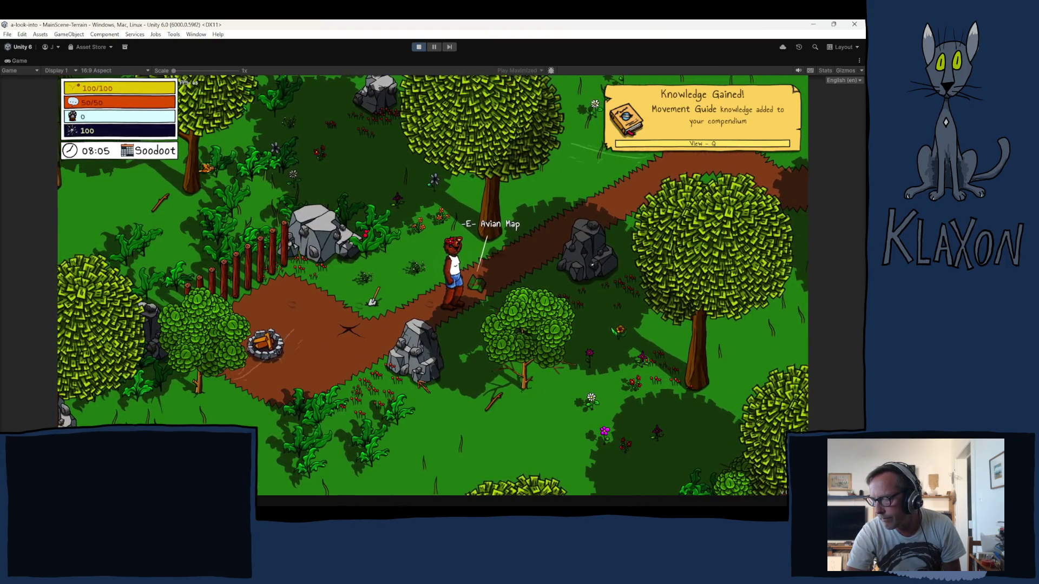
key("a")
key("e")
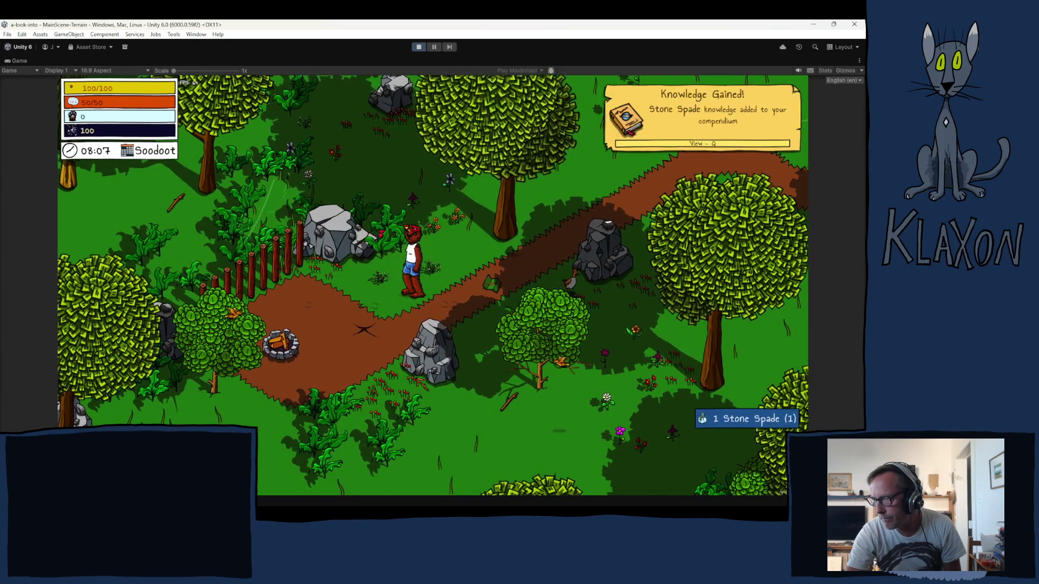
key("d")
key("Tab")
key("Tab")
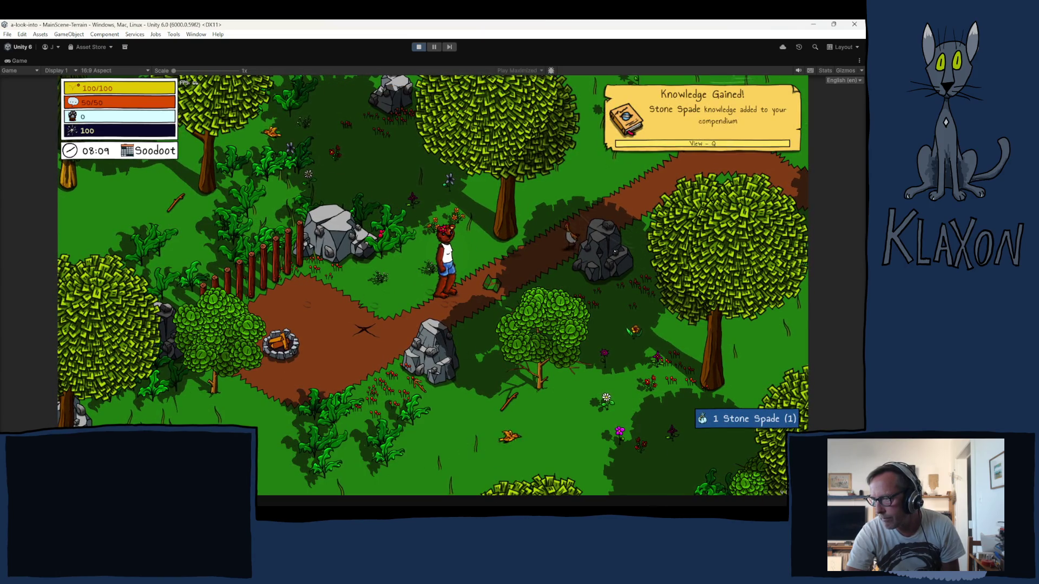
key("Tab")
key("Tab")
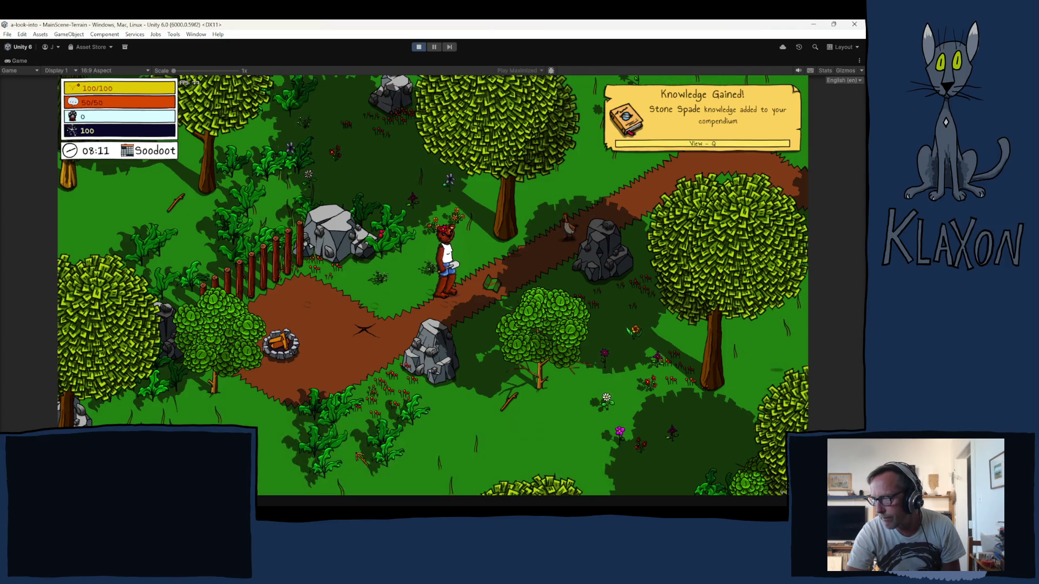
key("d")
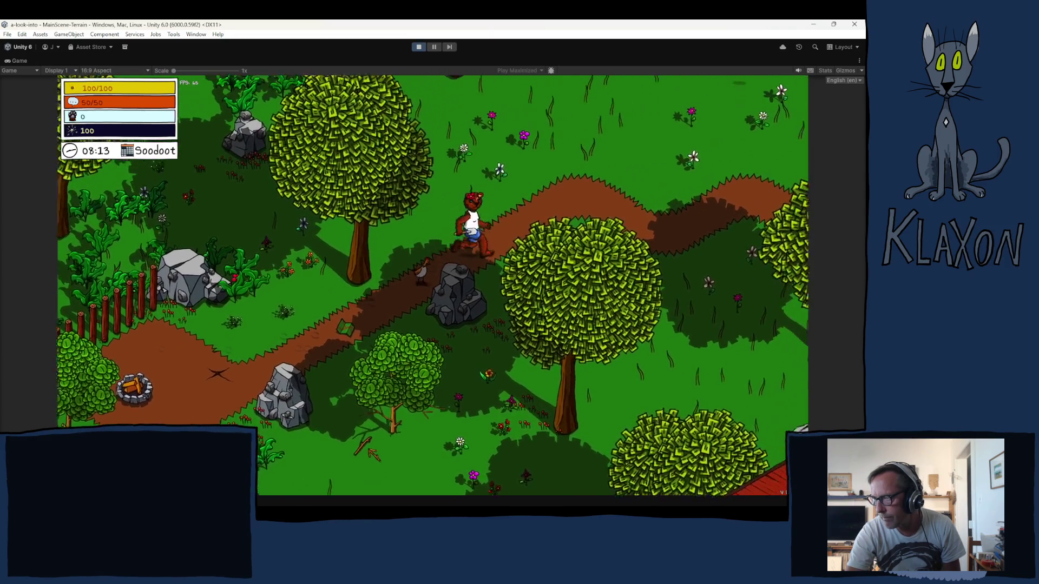
key("Tab")
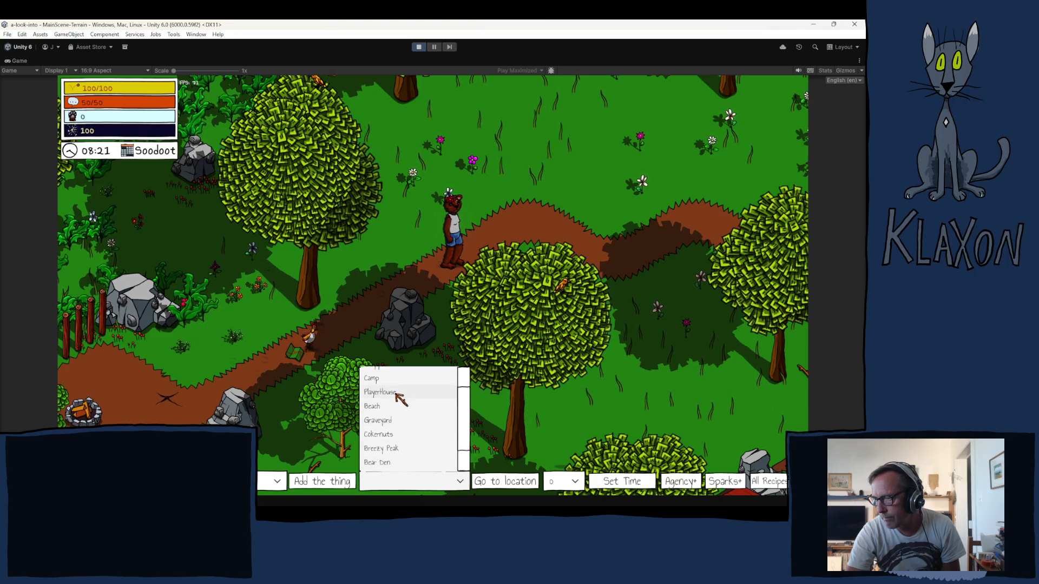
- Jump to PlayerHouse, run the path past the For Sale cube to the bridge, and start digging
left_click(472, 476)
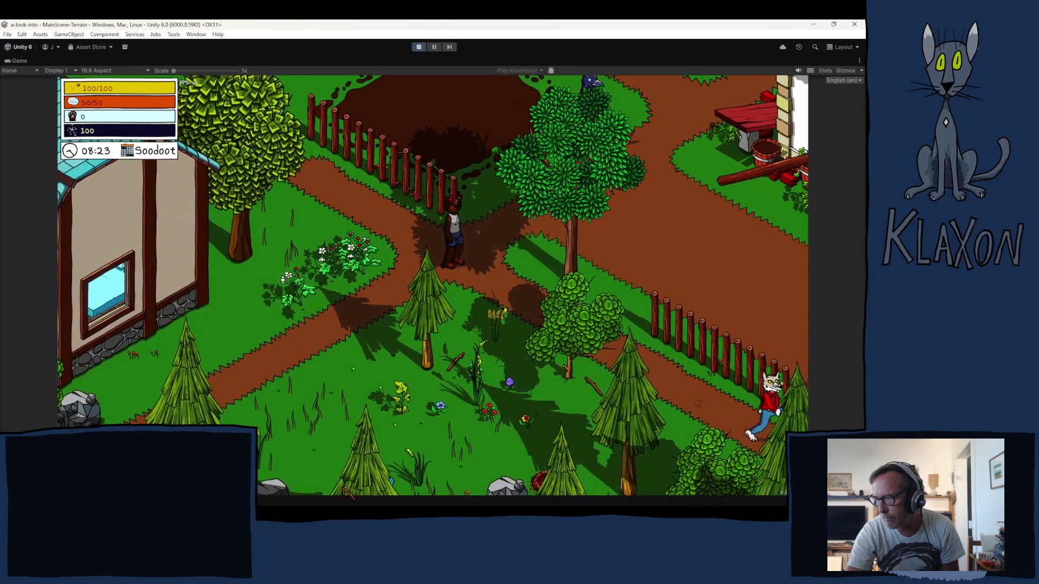
key("Tab")
key("Tab")
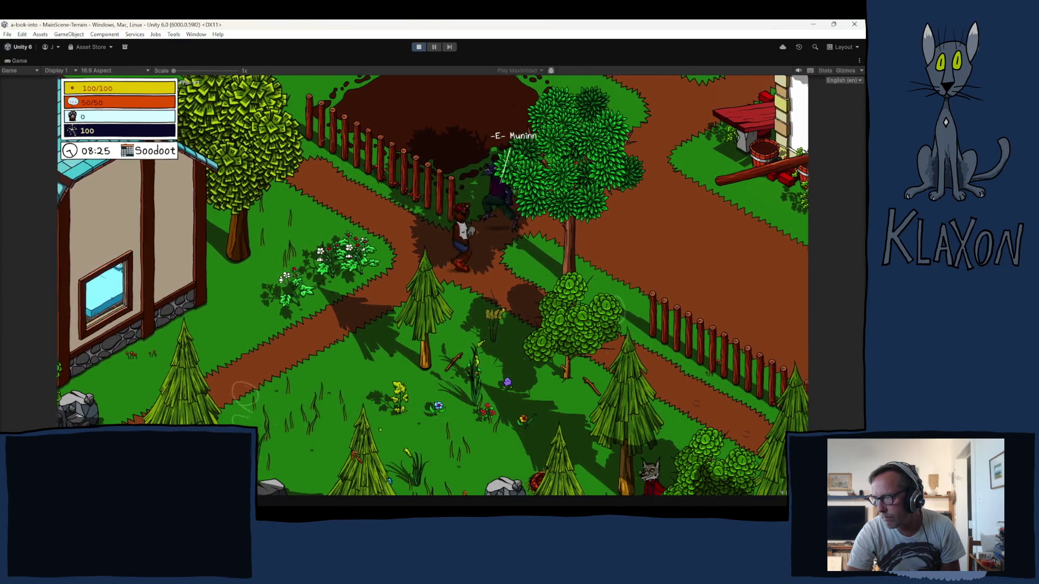
key("d")
key("d")
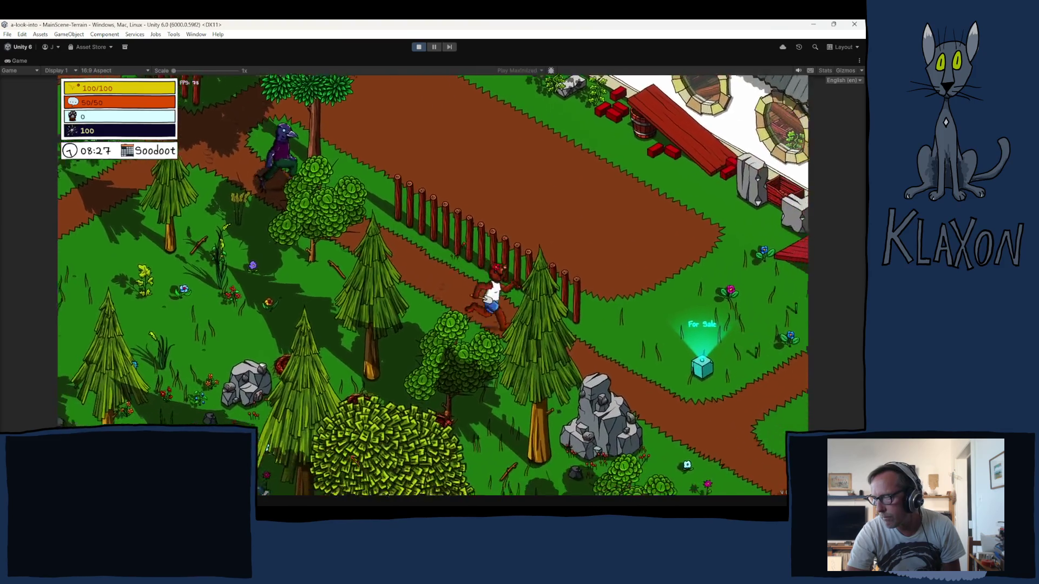
key("d")
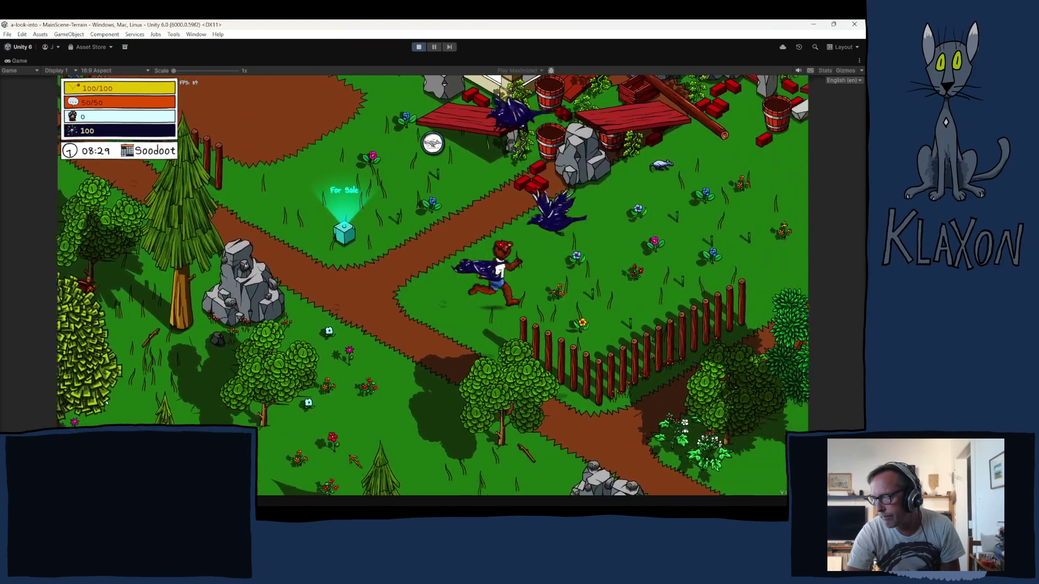
key("d")
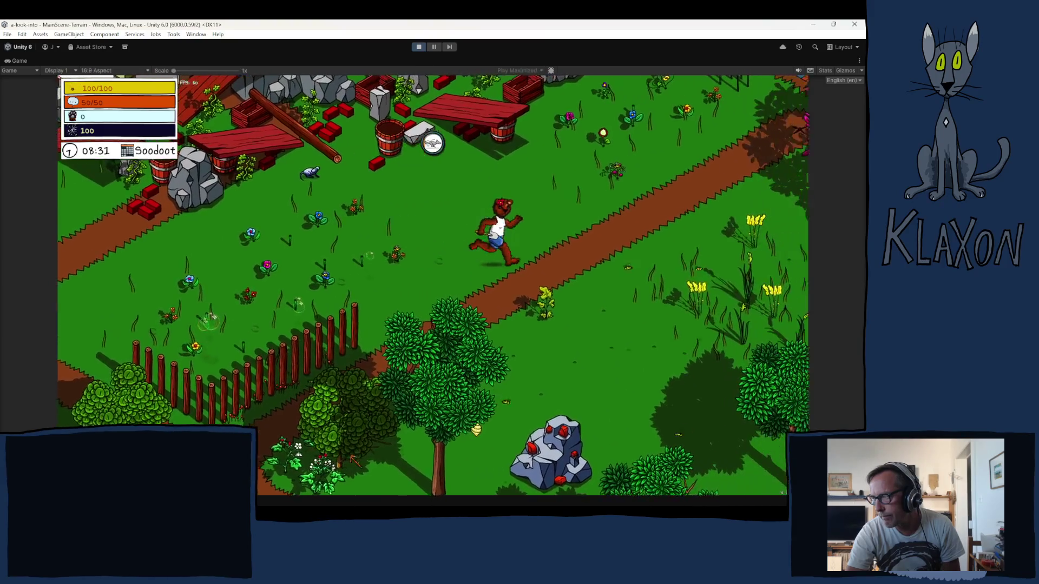
key("d")
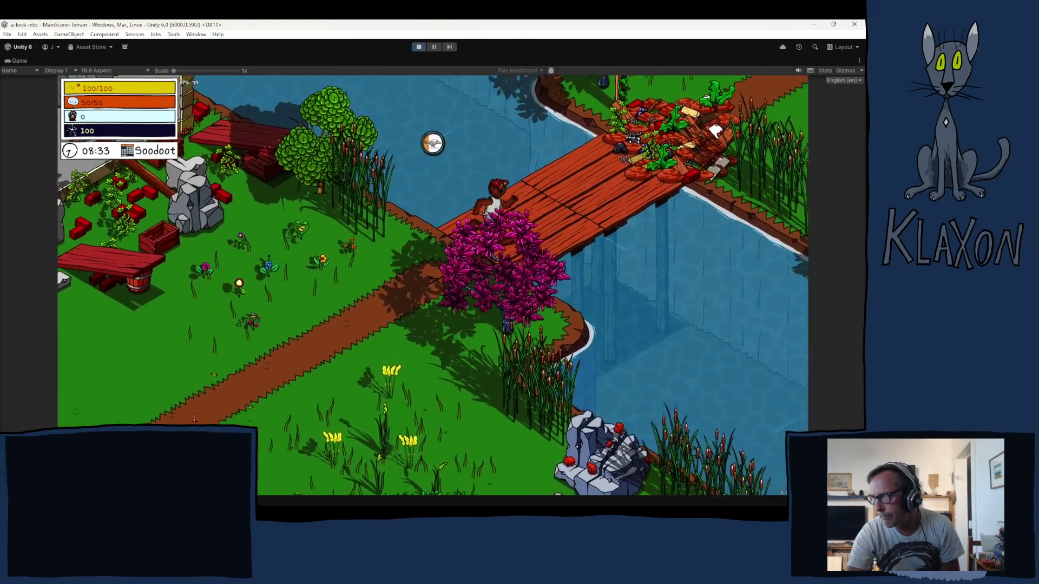
left_click(498, 259)
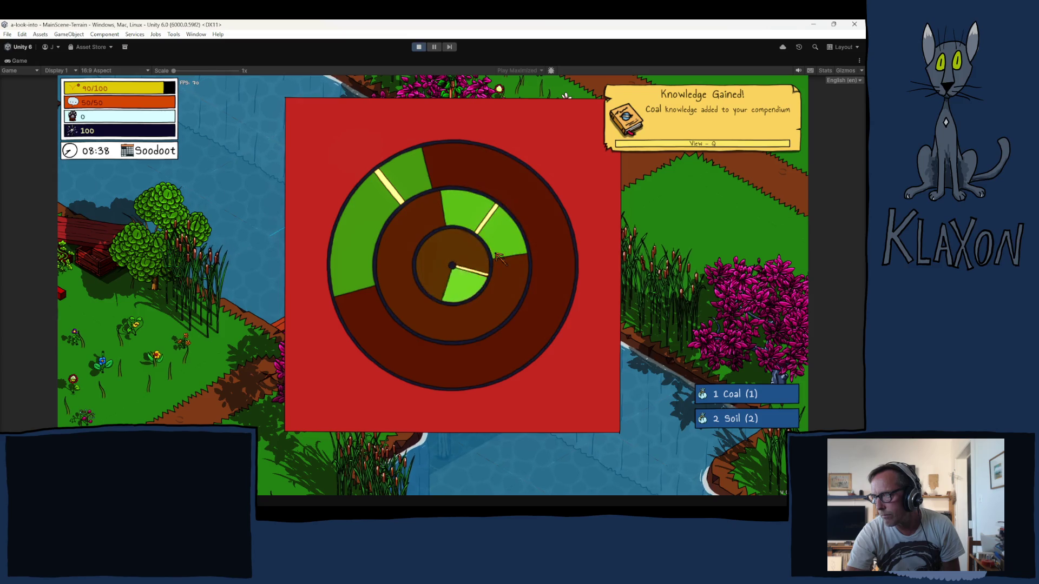
- Finish the digging minigame, walk around the cloaked ghost, and check the inventory
left_click(499, 259)
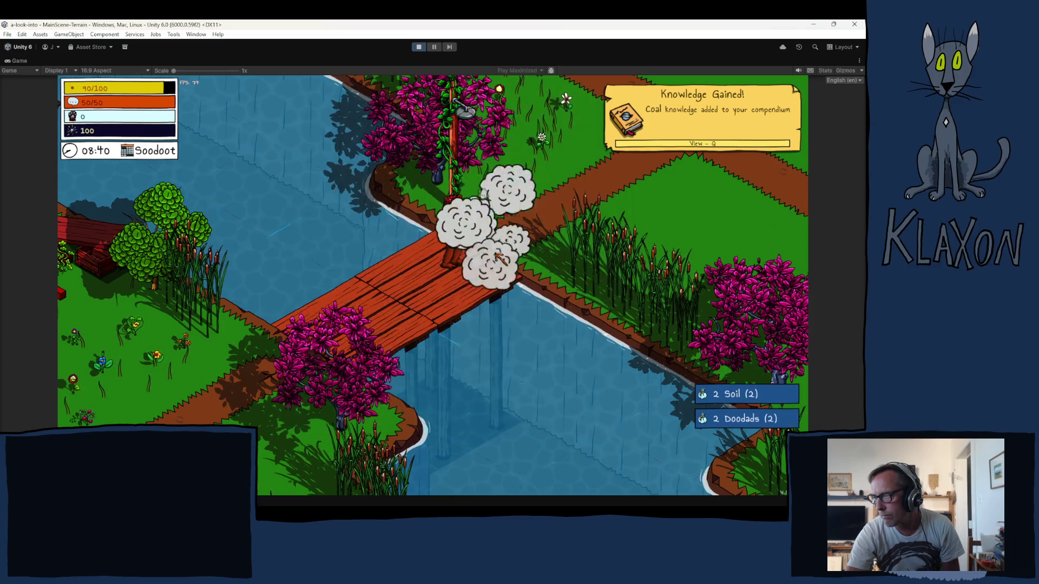
key("d")
key("d")
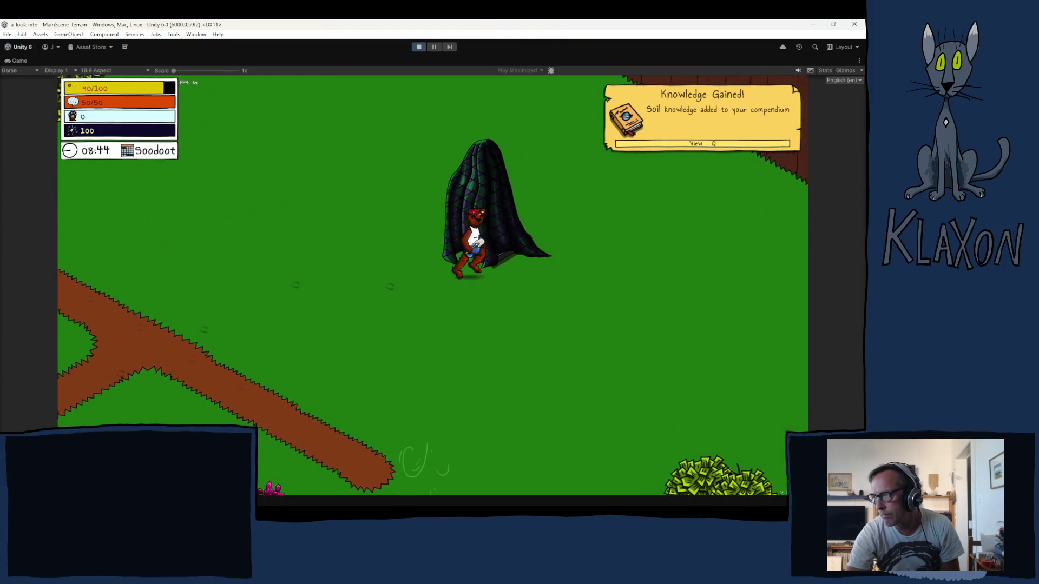
key("a")
key("s")
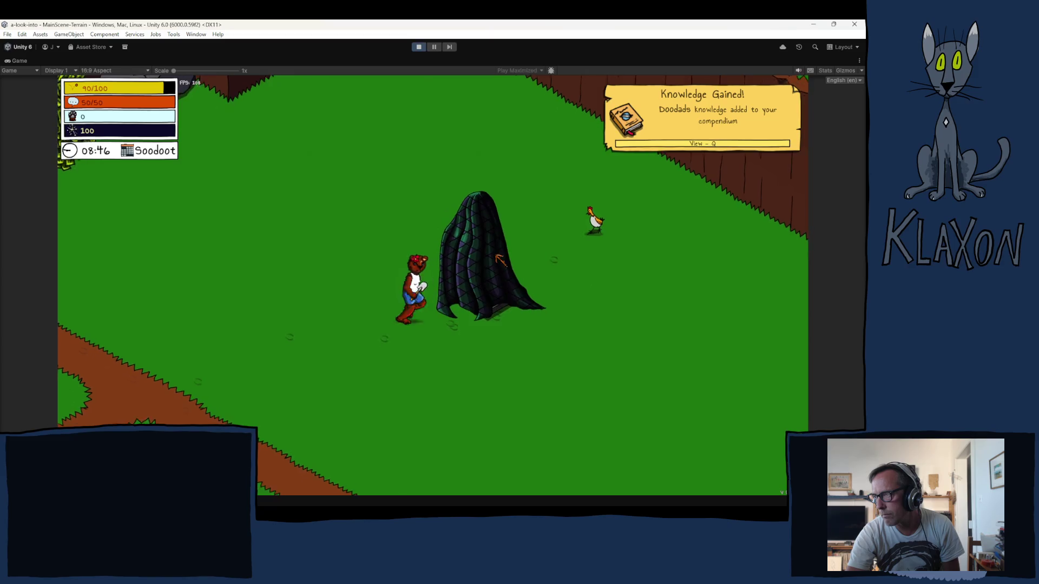
key("d")
key("w")
key("s")
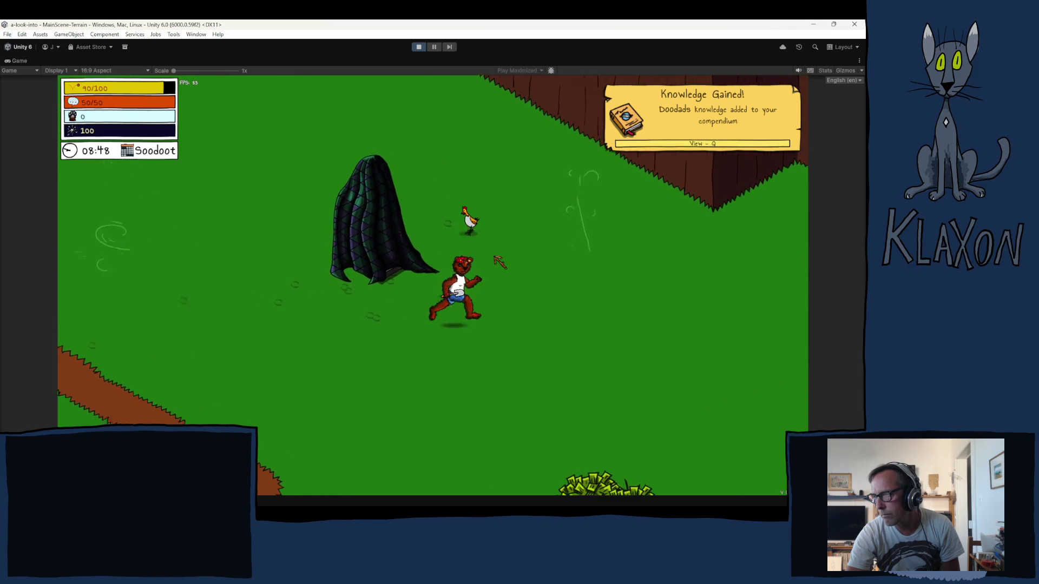
key("a")
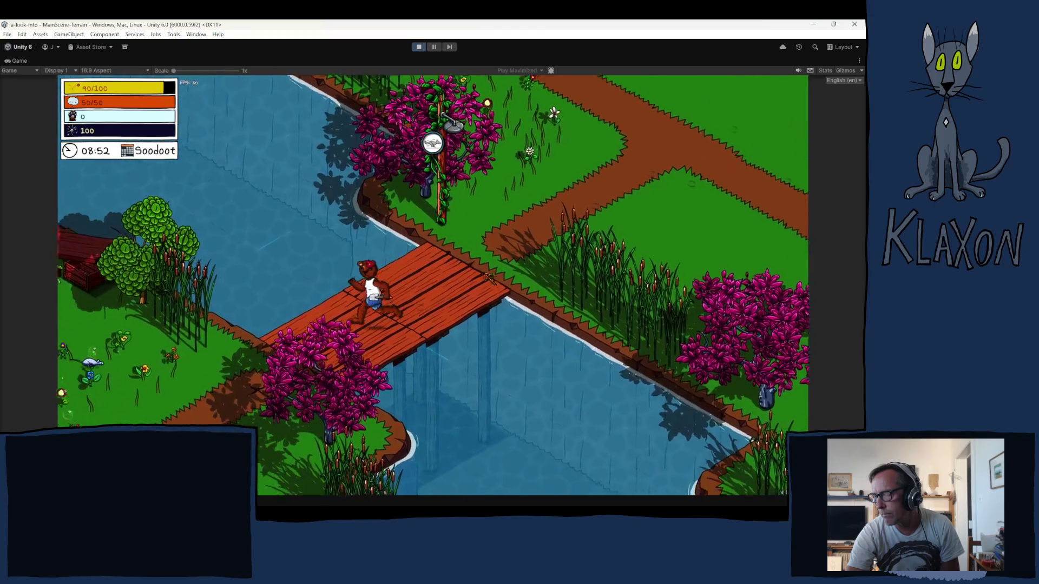
key("Tab")
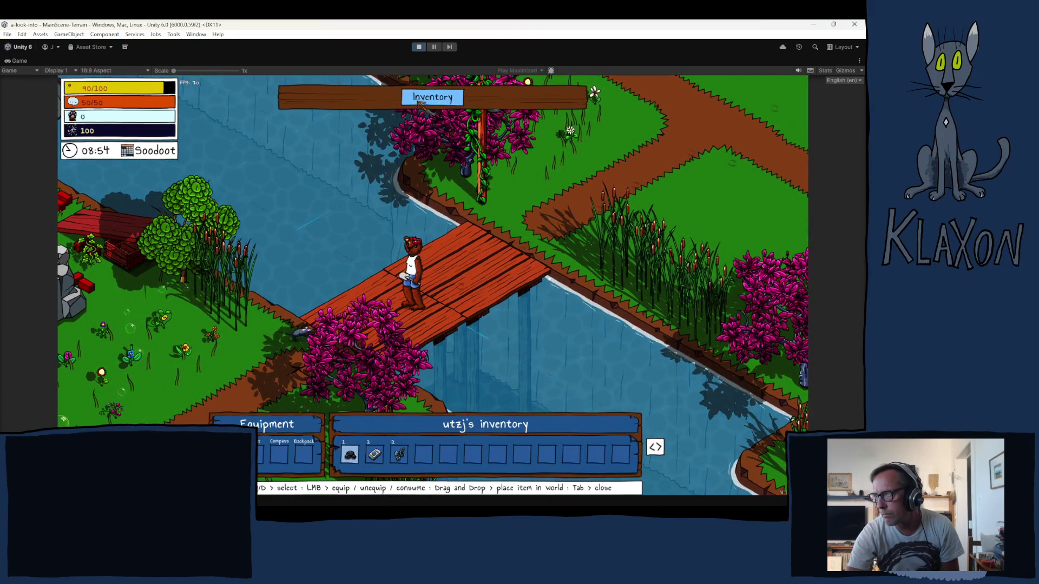
key("Tab")
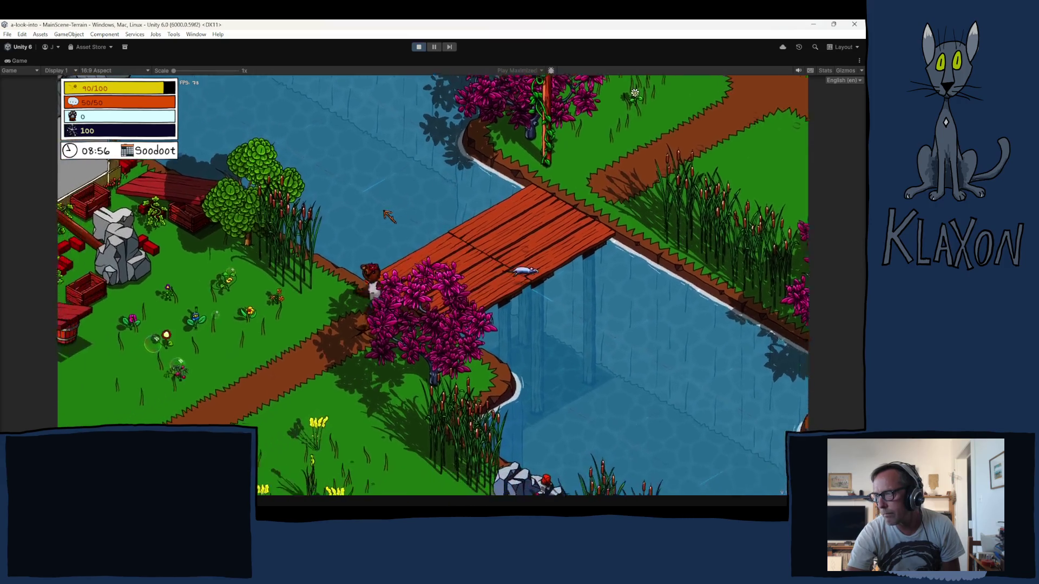
- Run the character back past the For Sale cube and house onto the deck path
key("s")
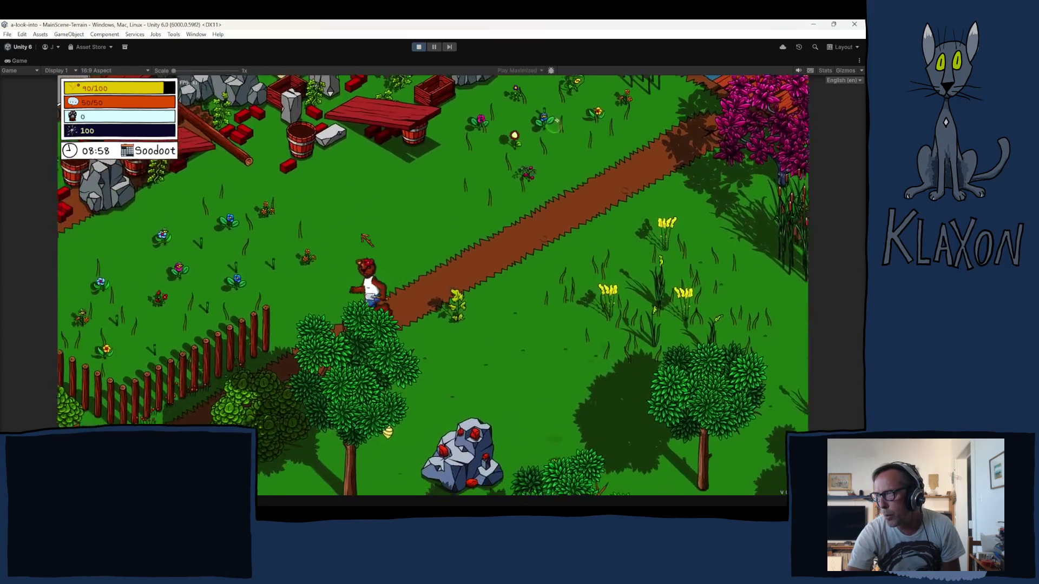
key("a")
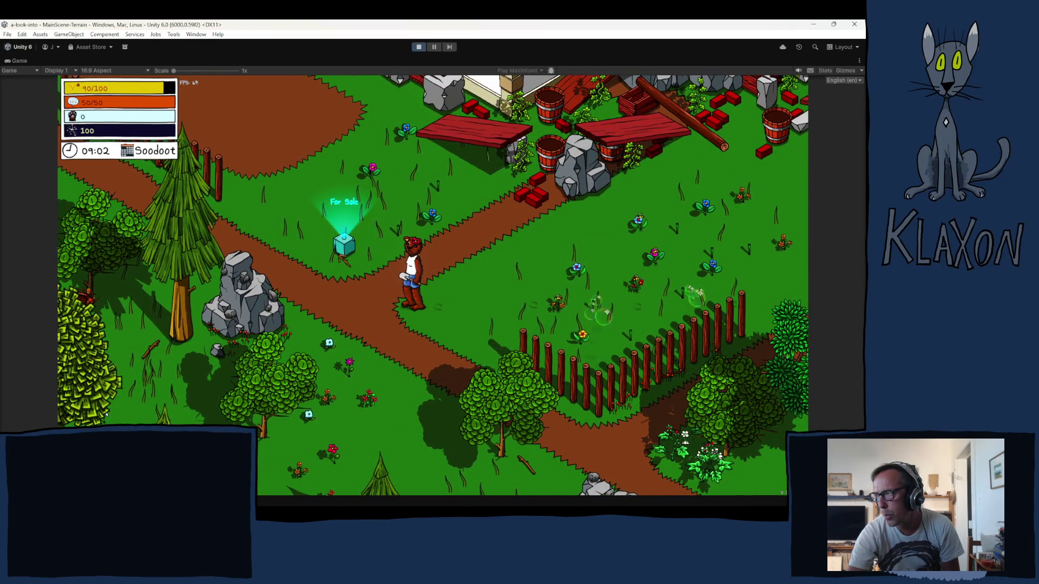
key("a")
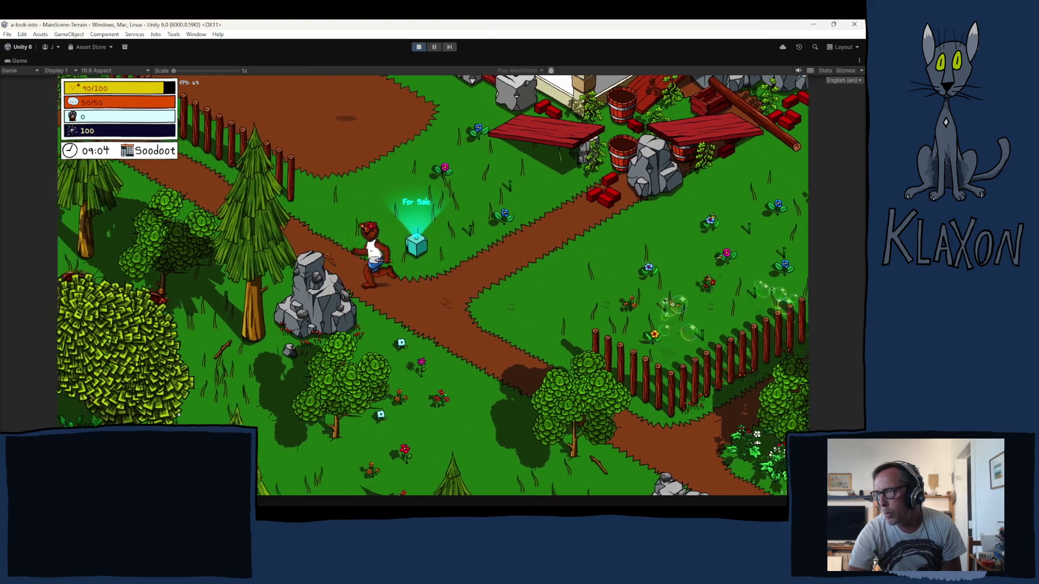
key("a")
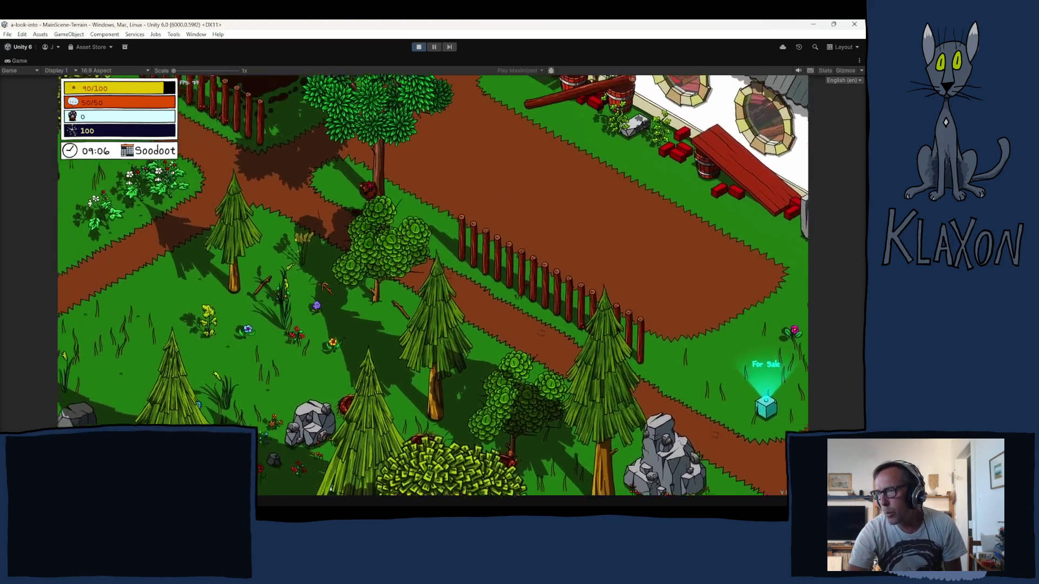
key("a")
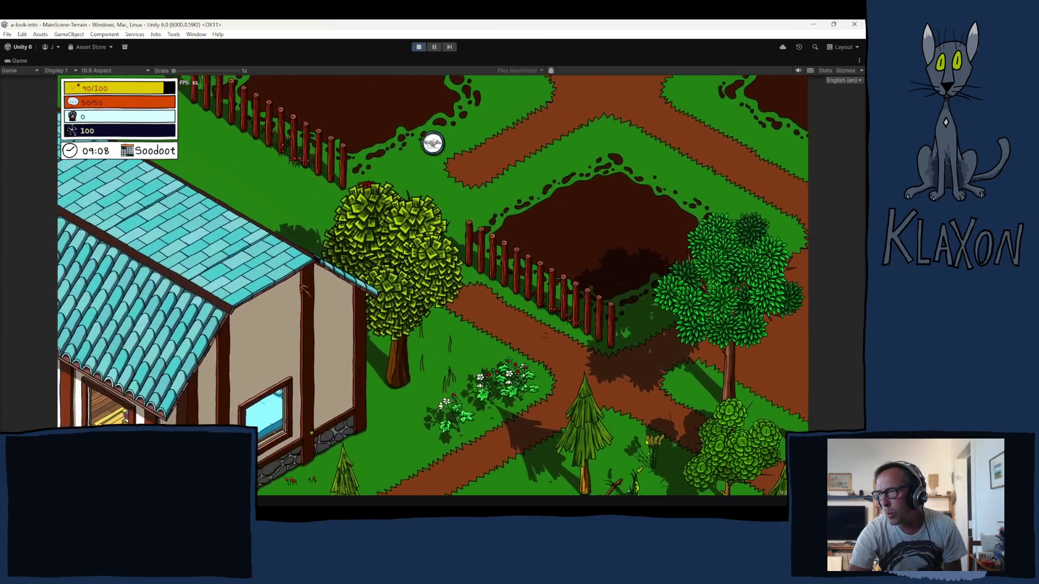
key("a")
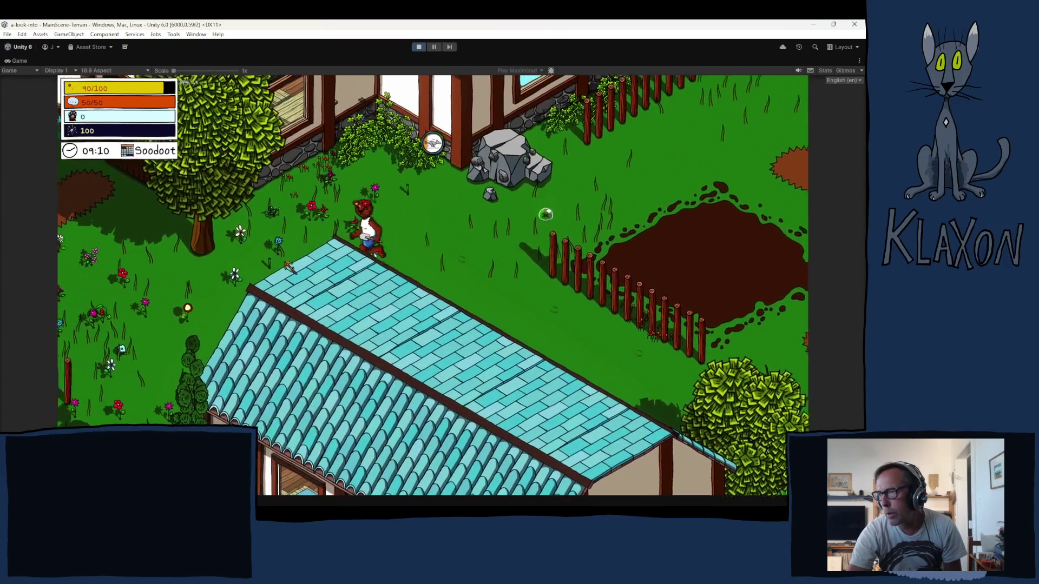
key("a")
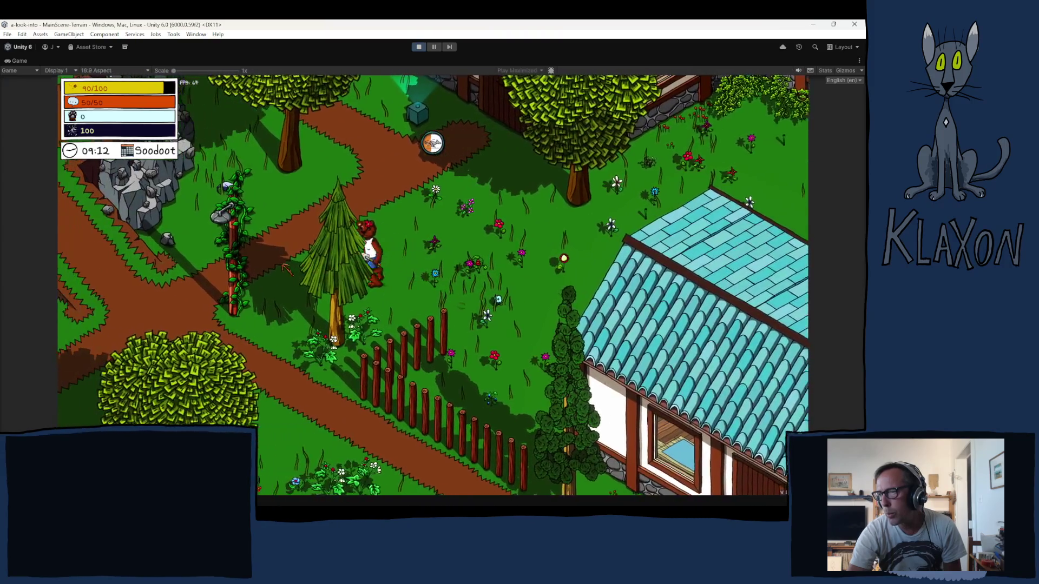
key("w")
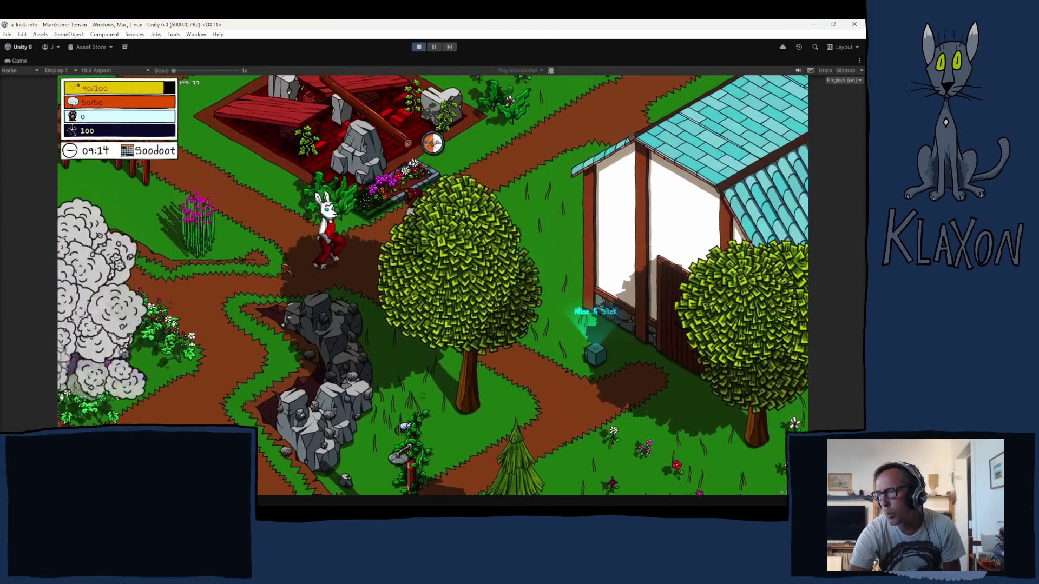
key("w")
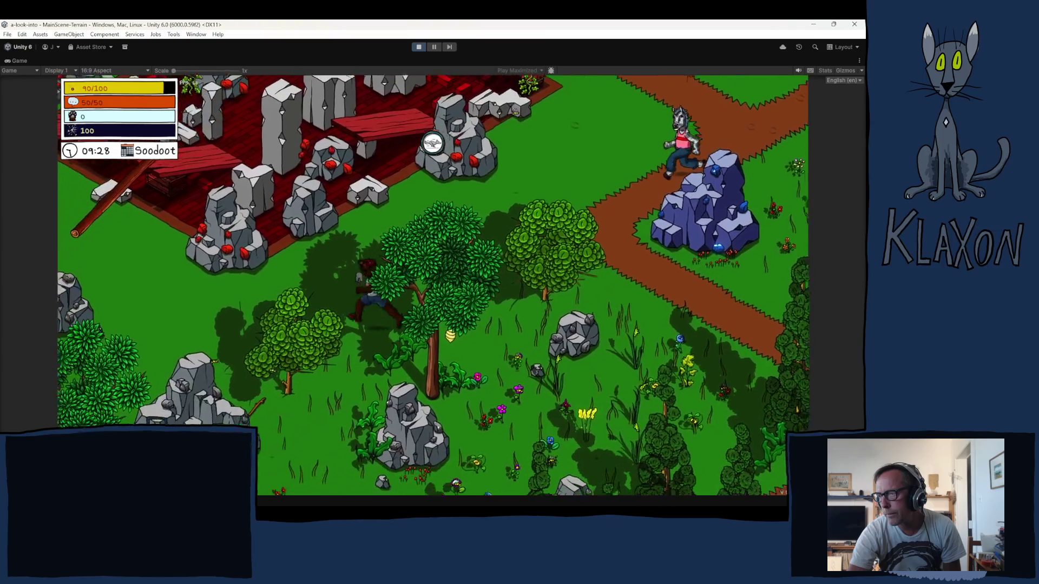
- Walk through the forest along the stone wall to the tent, then exit Play mode
key("s")
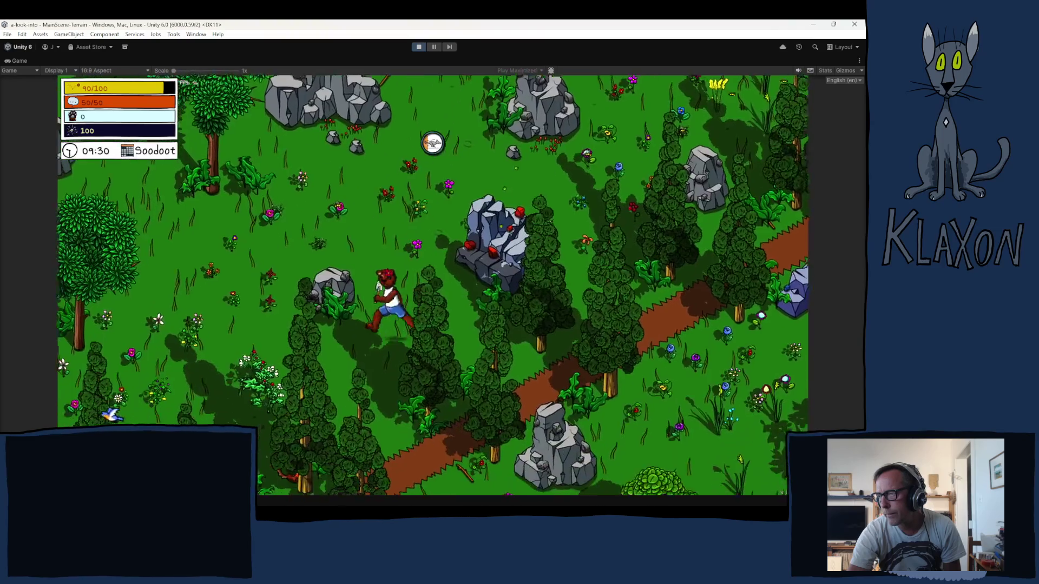
key("s")
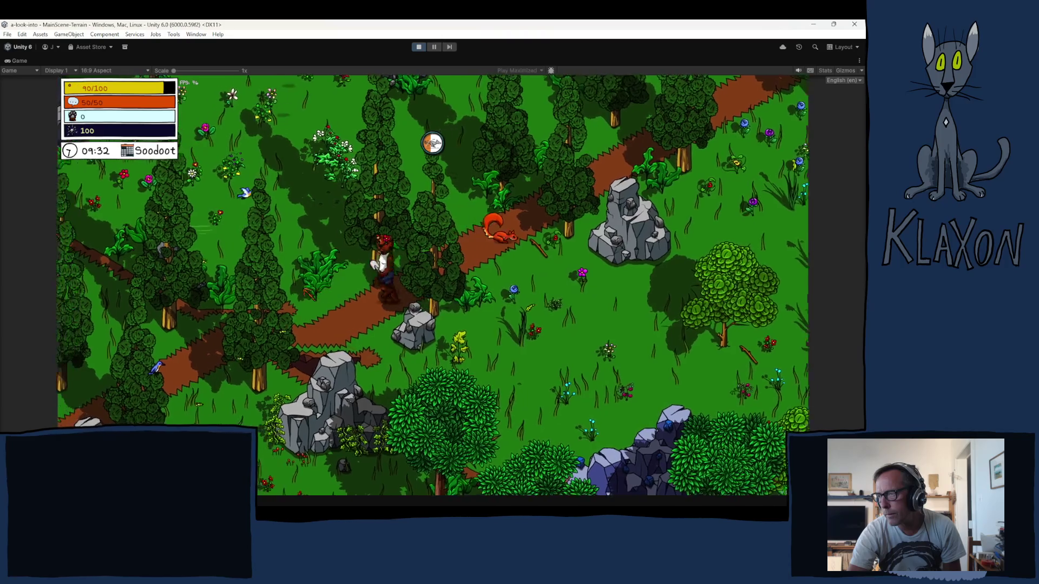
key("s")
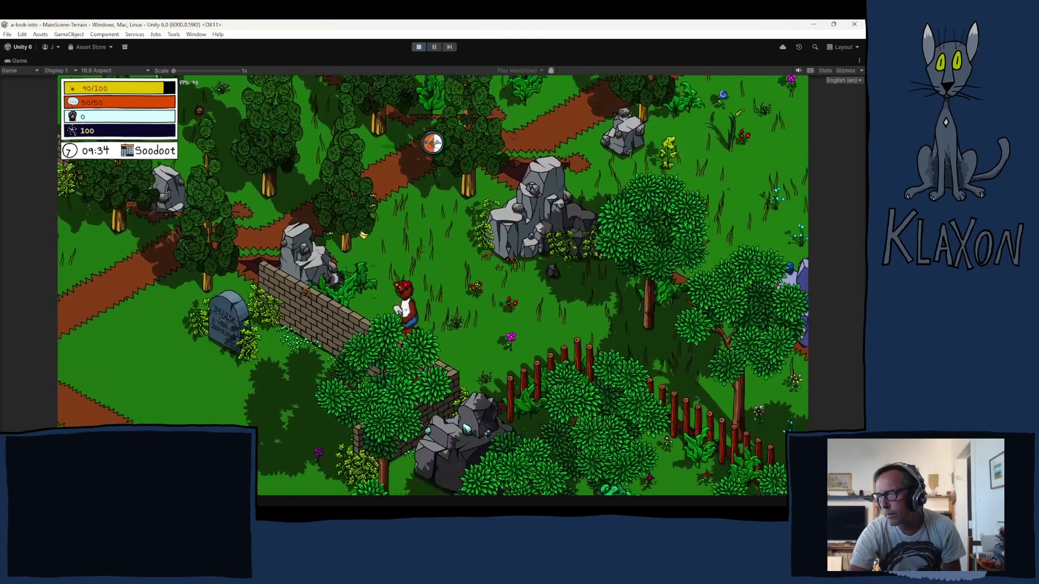
key("s")
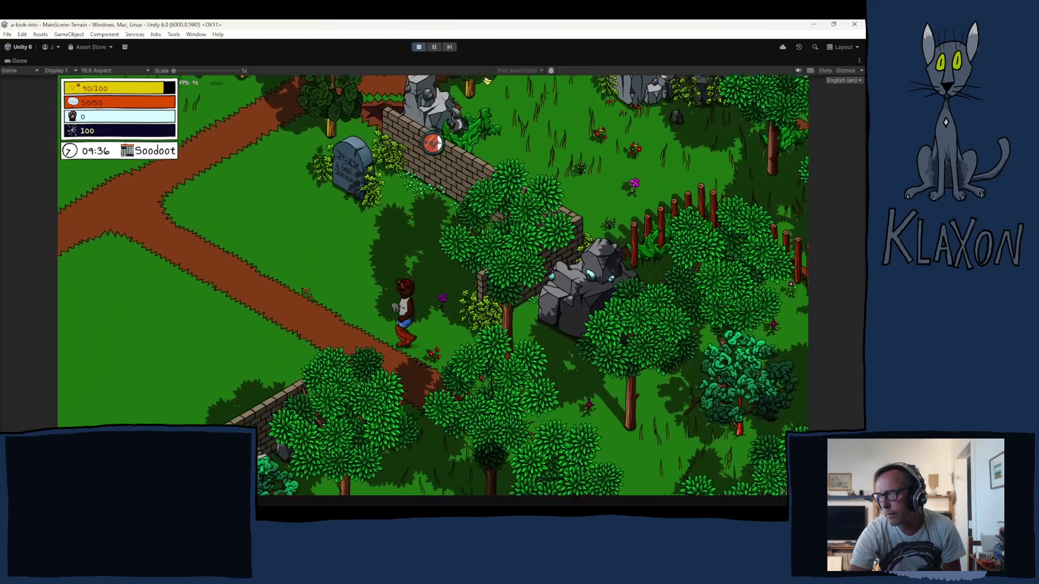
key("s")
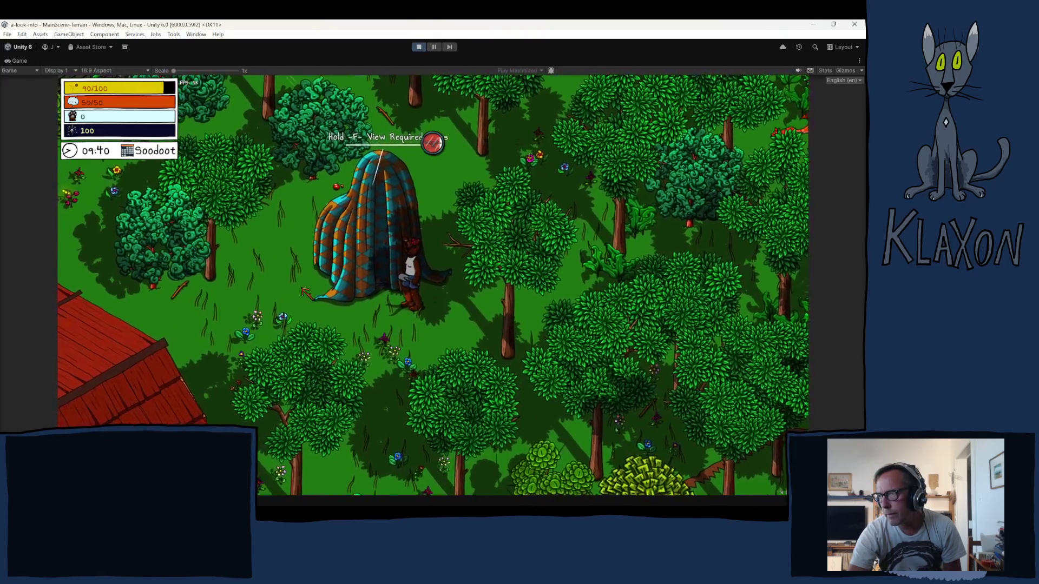
key("w")
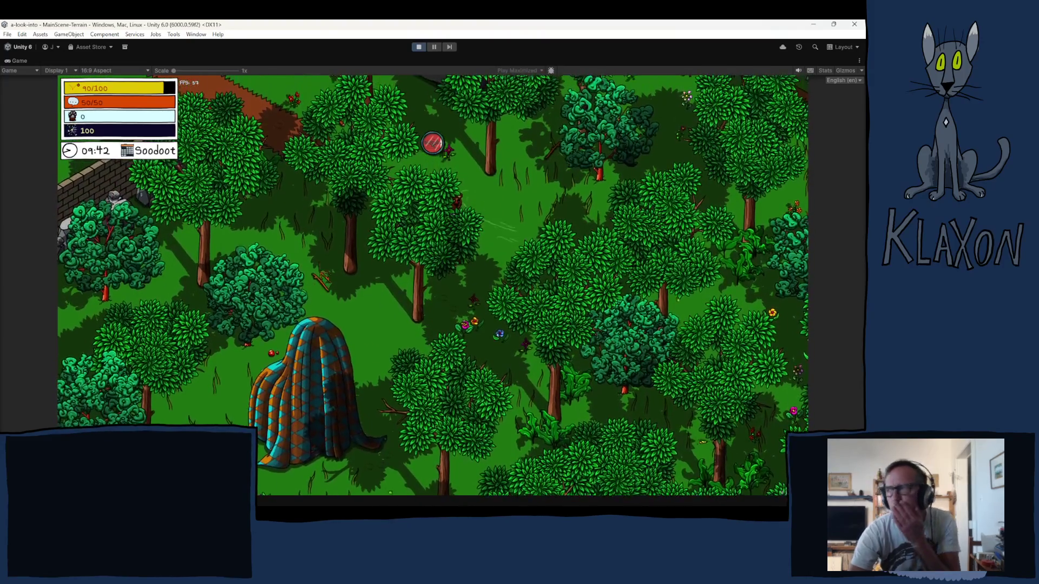
left_click(418, 47)
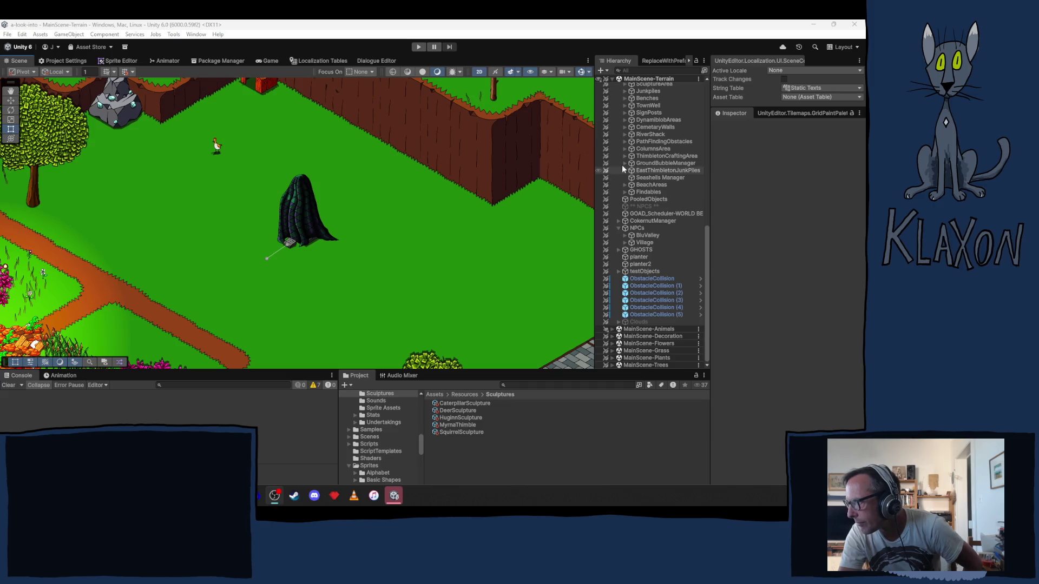
- Scroll the Hierarchy up and expand SlickSculptures to list the sculptures
scroll(649, 173, "up", 5)
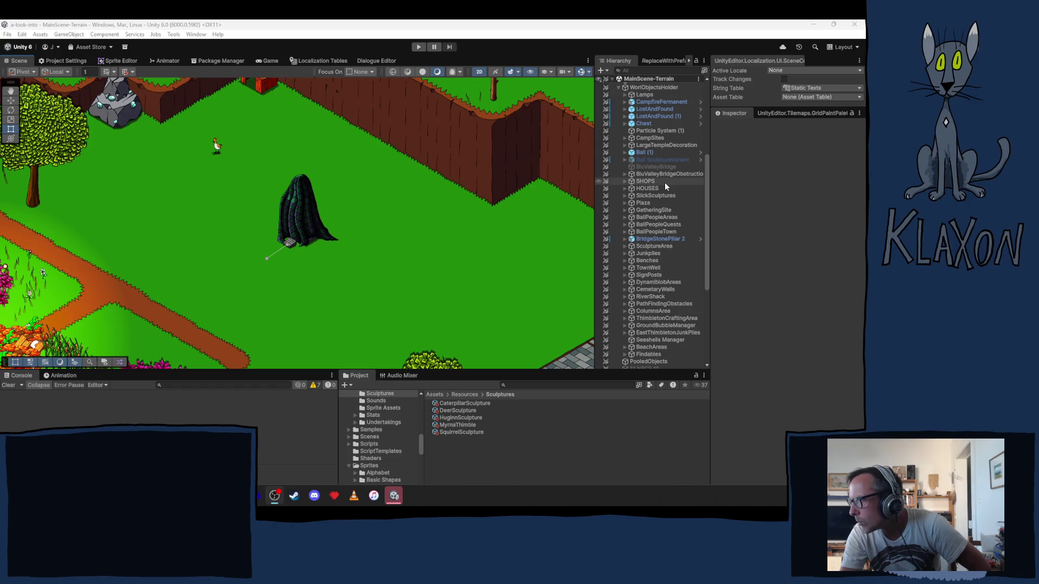
left_click(625, 195)
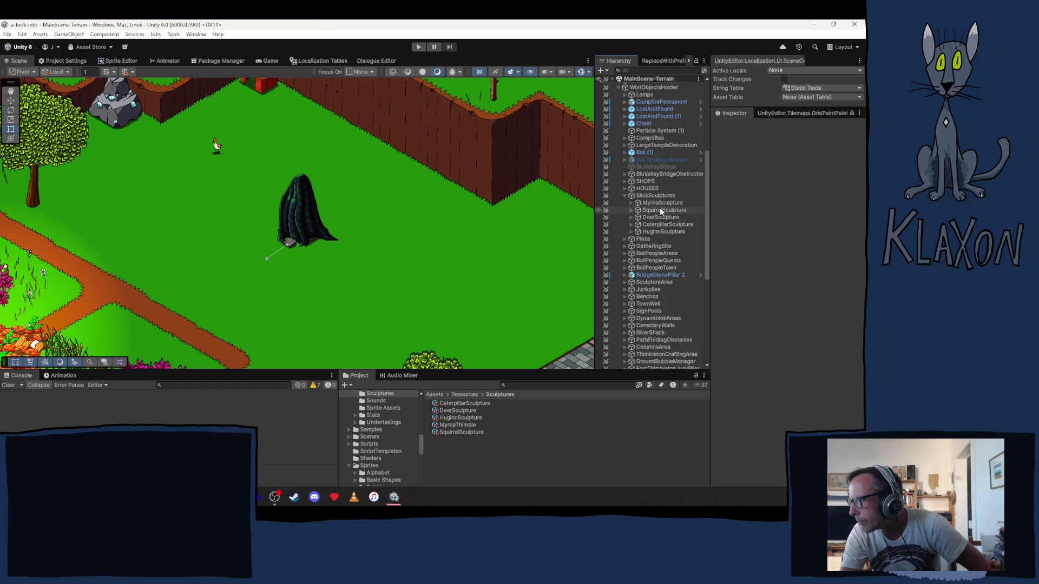
- Expand MyrnaSculpture and inspect its Restore Sculpture script, SculptureCovering and Particle System
left_click(631, 203)
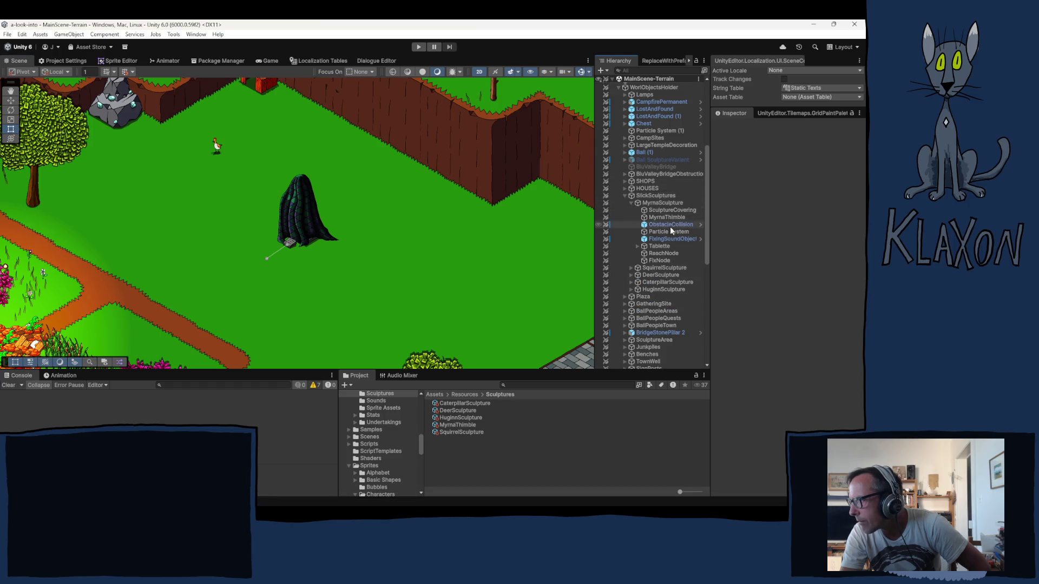
mouse_move(671, 231)
left_mouse_down()
mouse_move(658, 227)
mouse_move(656, 205)
left_mouse_up()
left_click(657, 204)
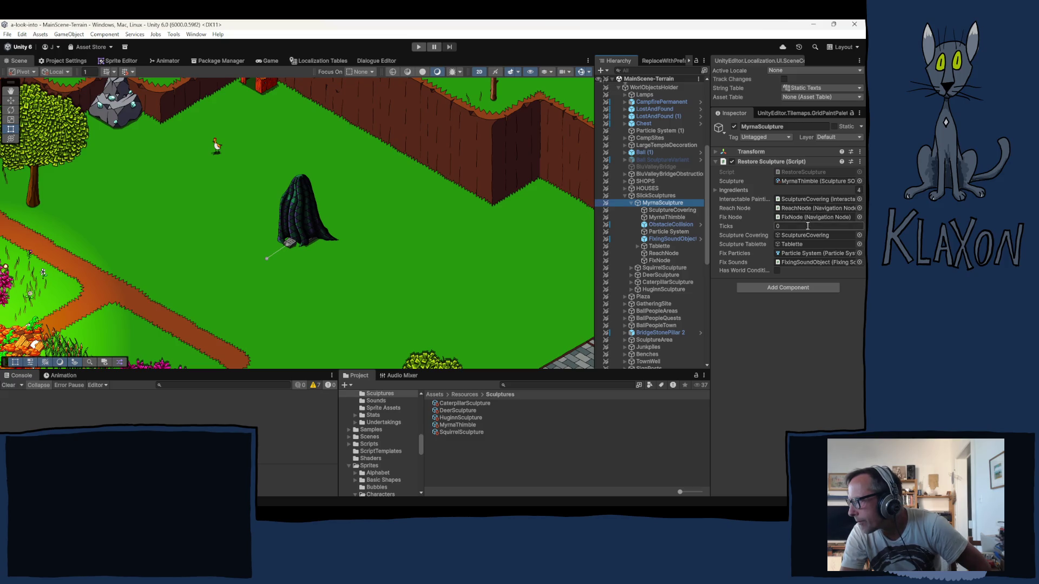
left_click(797, 253)
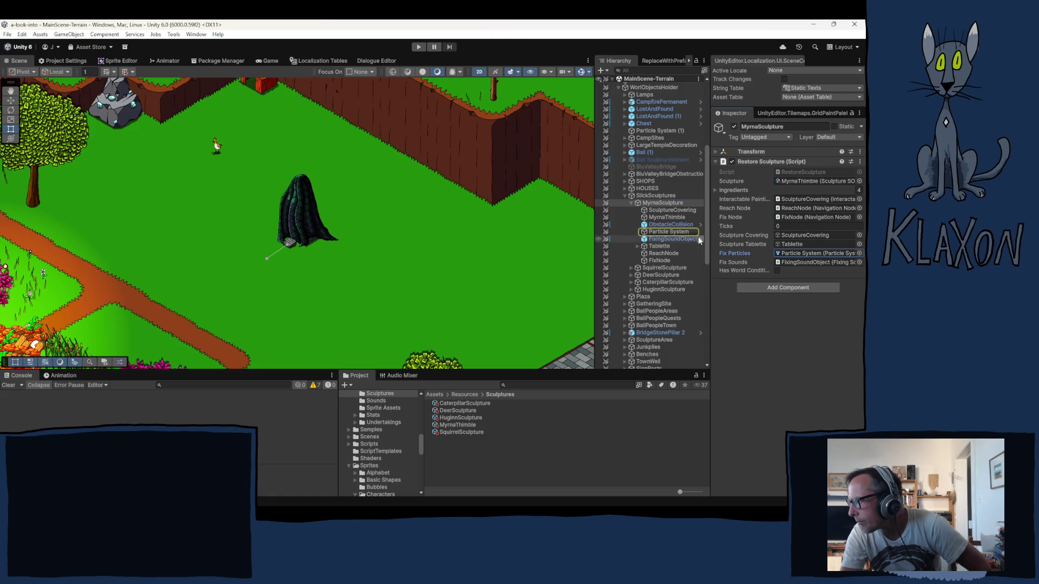
left_click(668, 209)
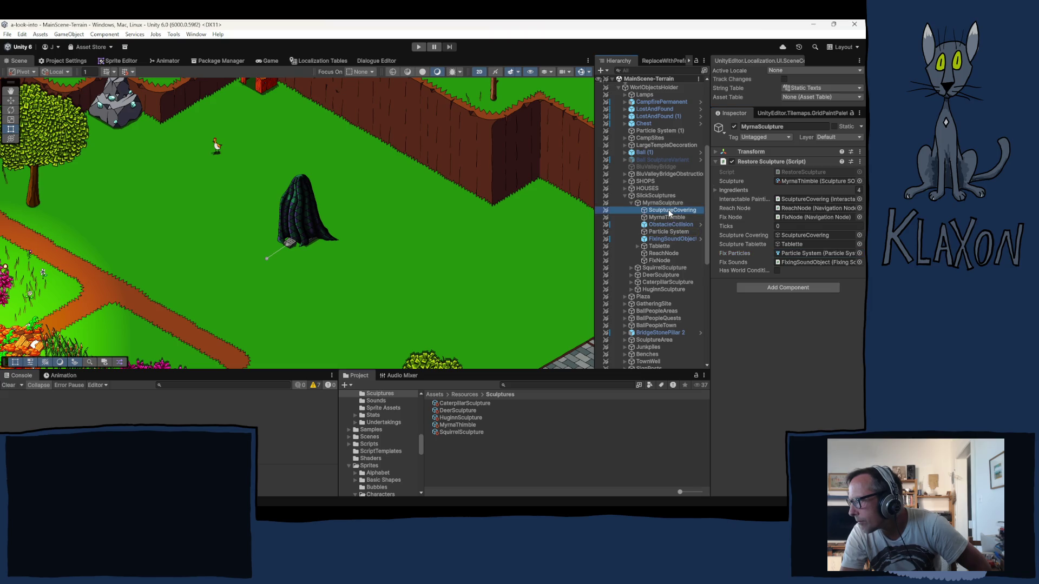
scroll(719, 264, "down", 3)
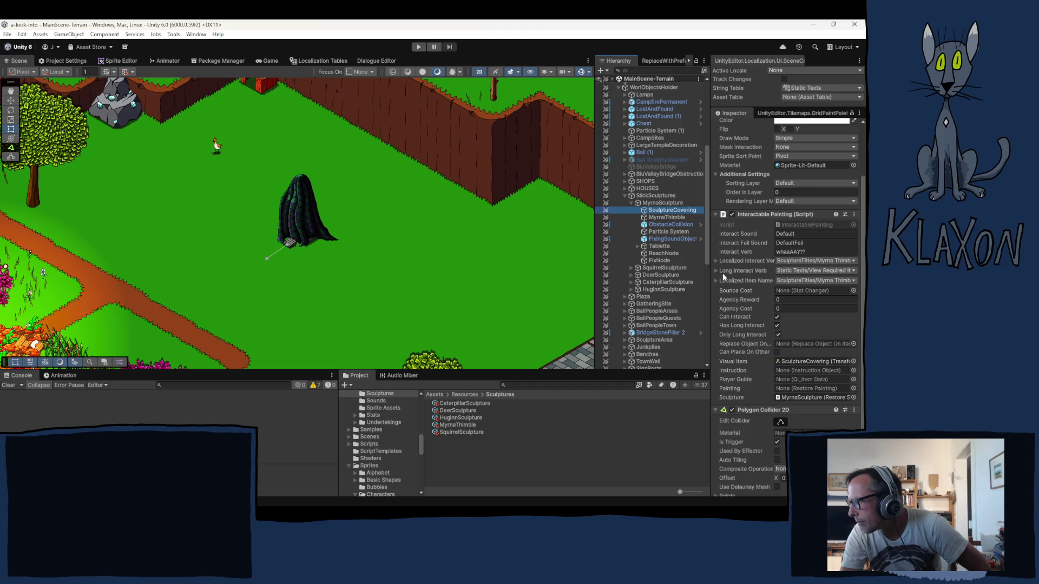
scroll(723, 273, "down", 3)
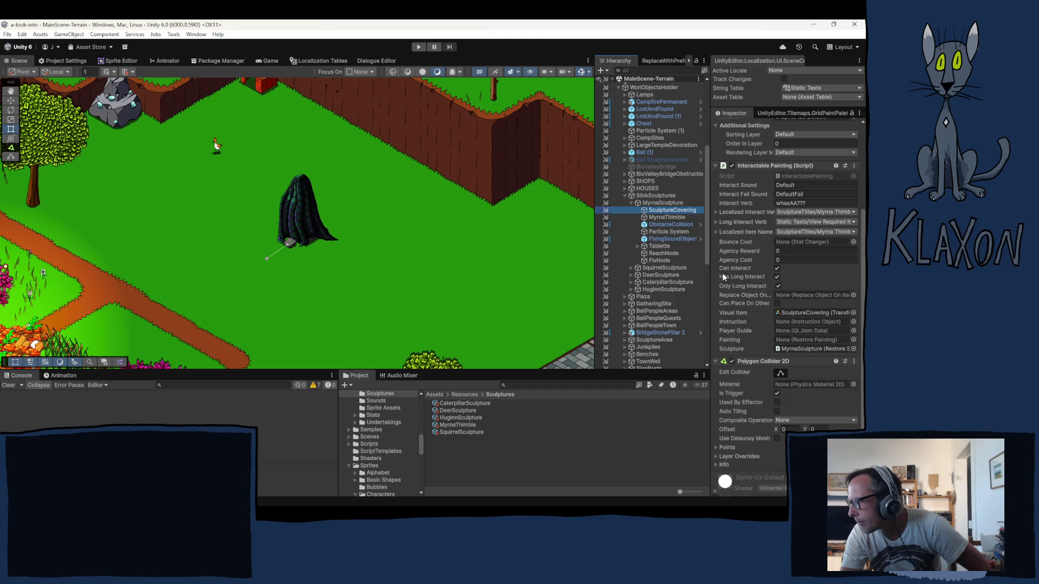
left_click(661, 234)
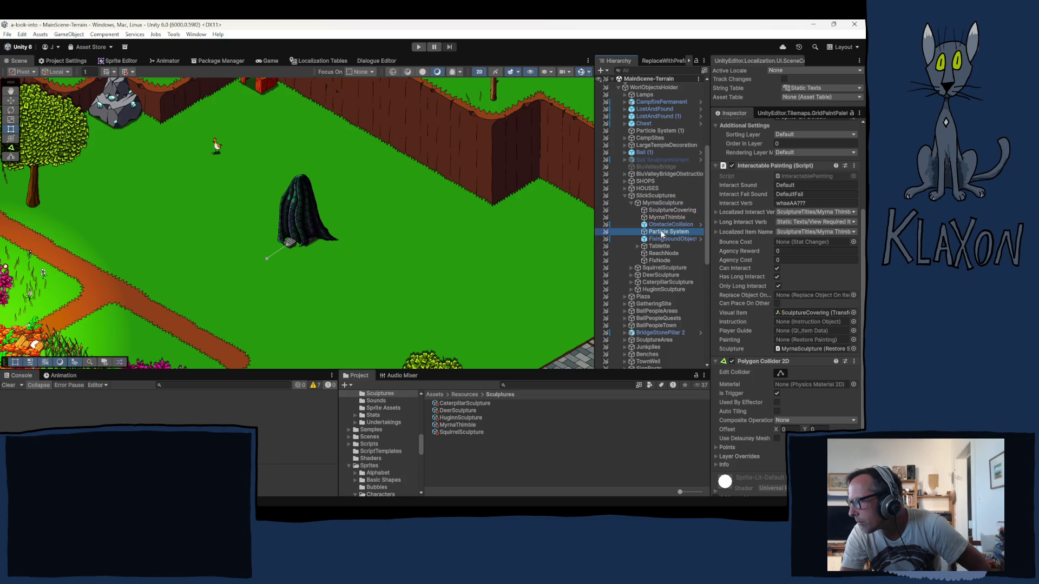
scroll(748, 226, "up", 3)
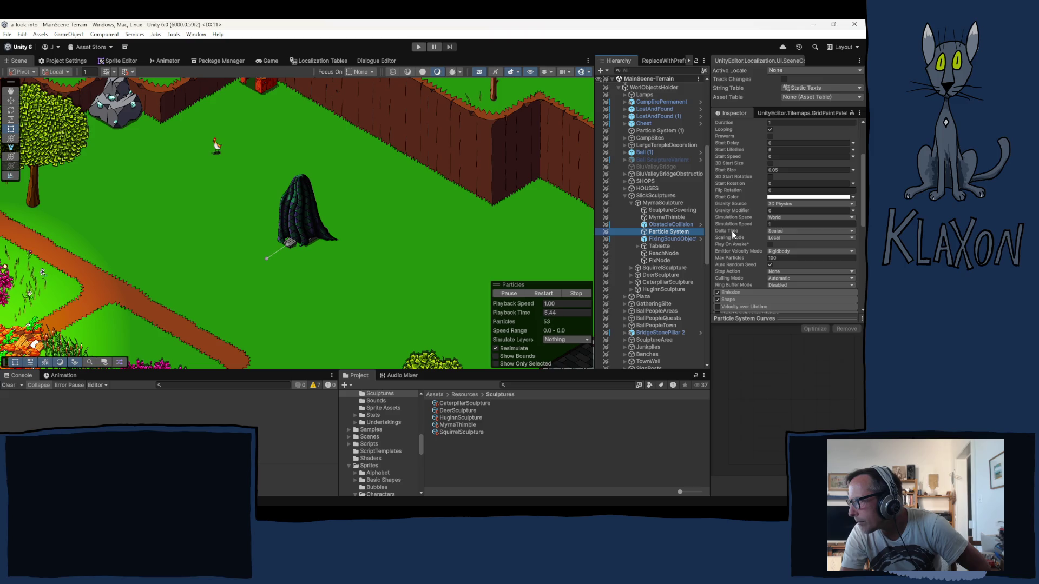
- Stop the Myrna particle preview and collapse MyrnaSculpture's child objects
scroll(732, 230, "up", 4)
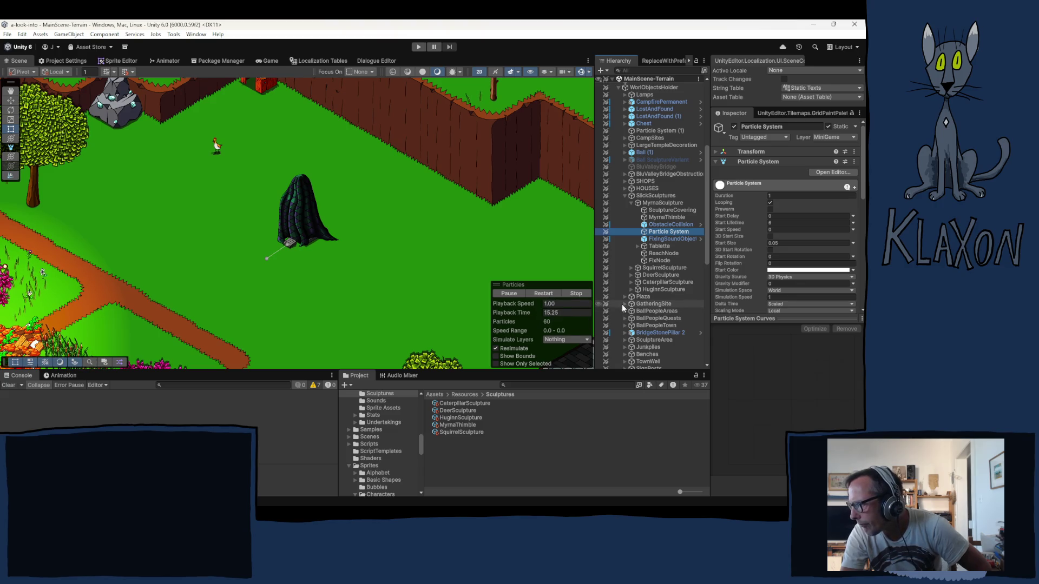
left_click(575, 292)
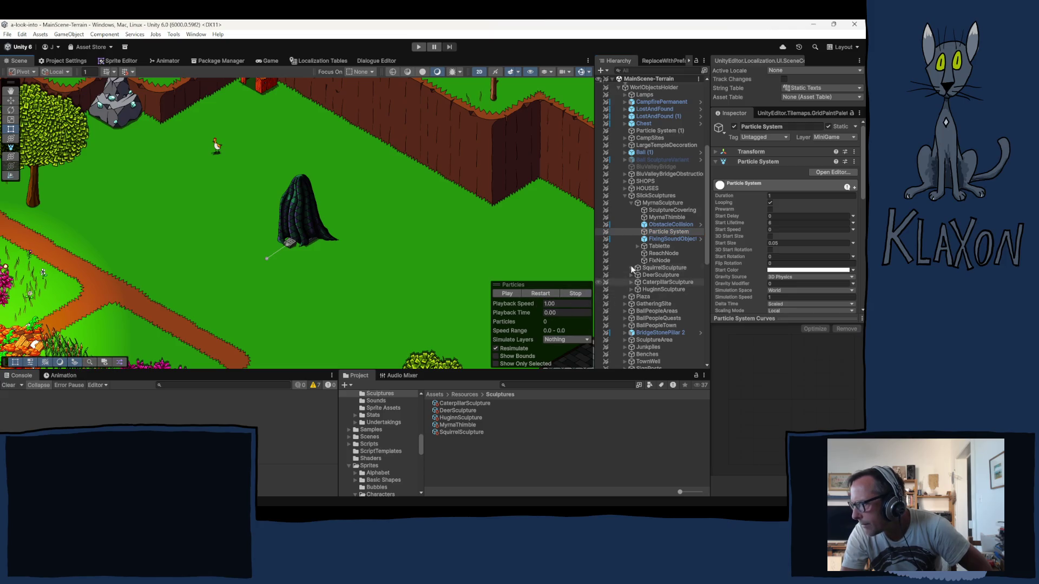
left_click(632, 203)
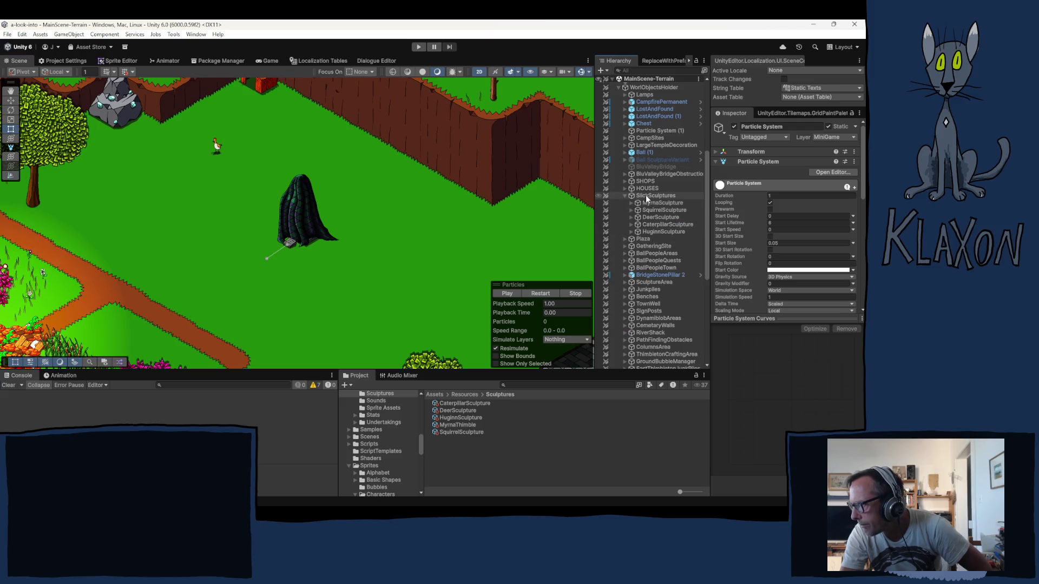
- Inspect HuginnSculpture's transform and its Cover, inner sprite and Tablette (1) children
left_click(659, 232)
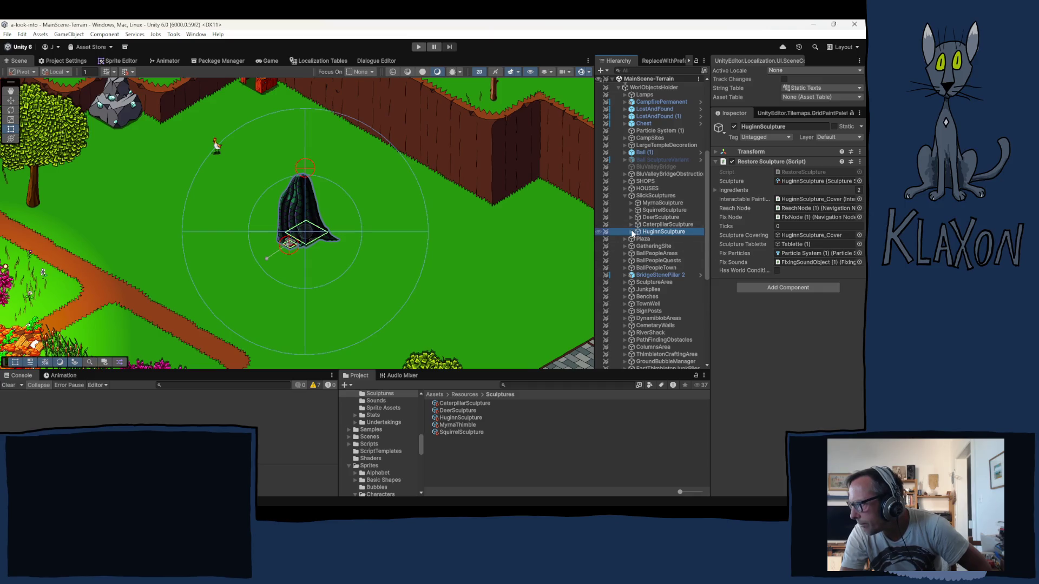
left_click(777, 151)
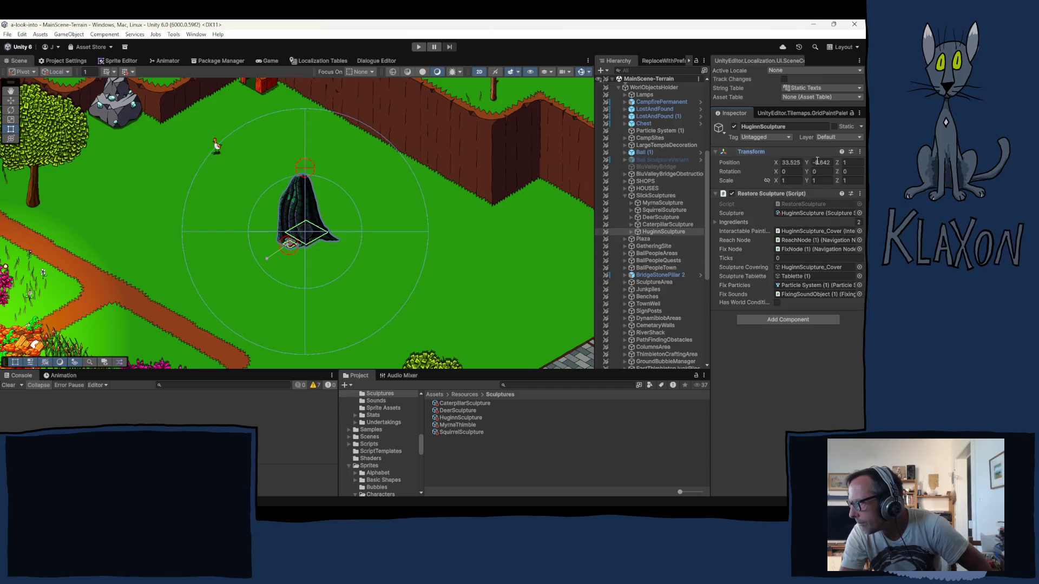
left_click(630, 232)
left_click(676, 240)
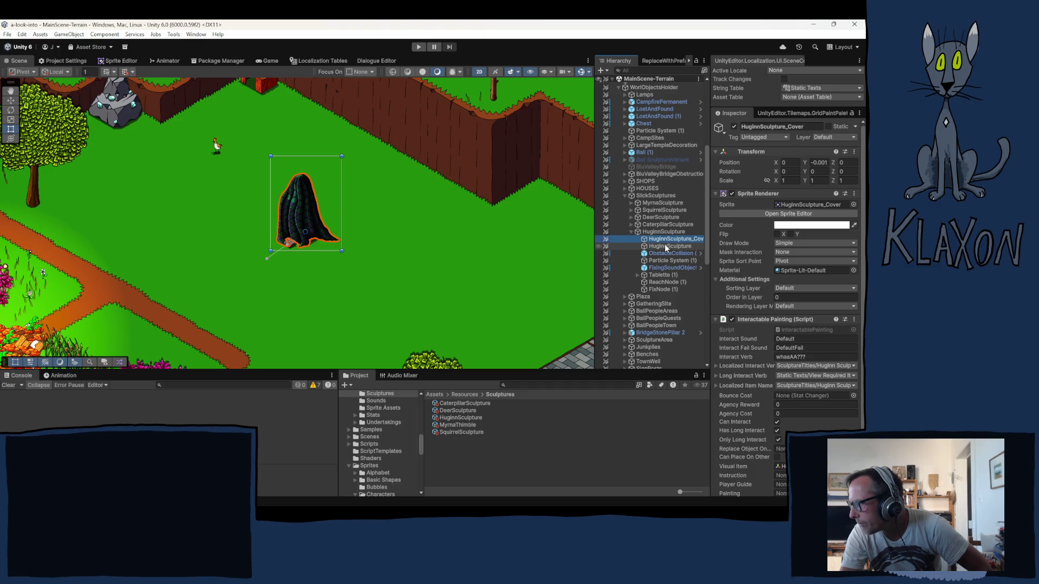
left_click(666, 247)
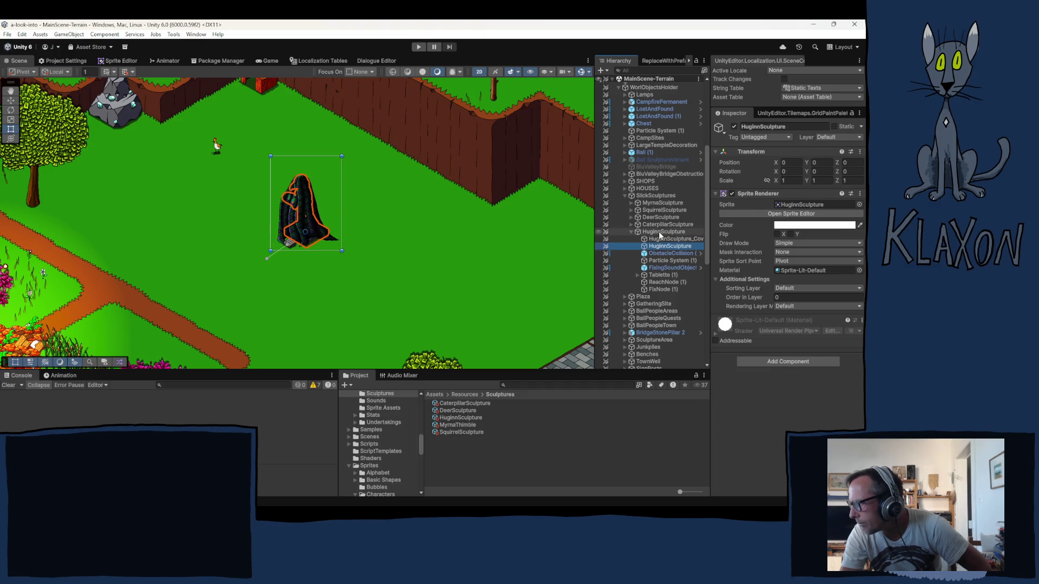
left_click(662, 233)
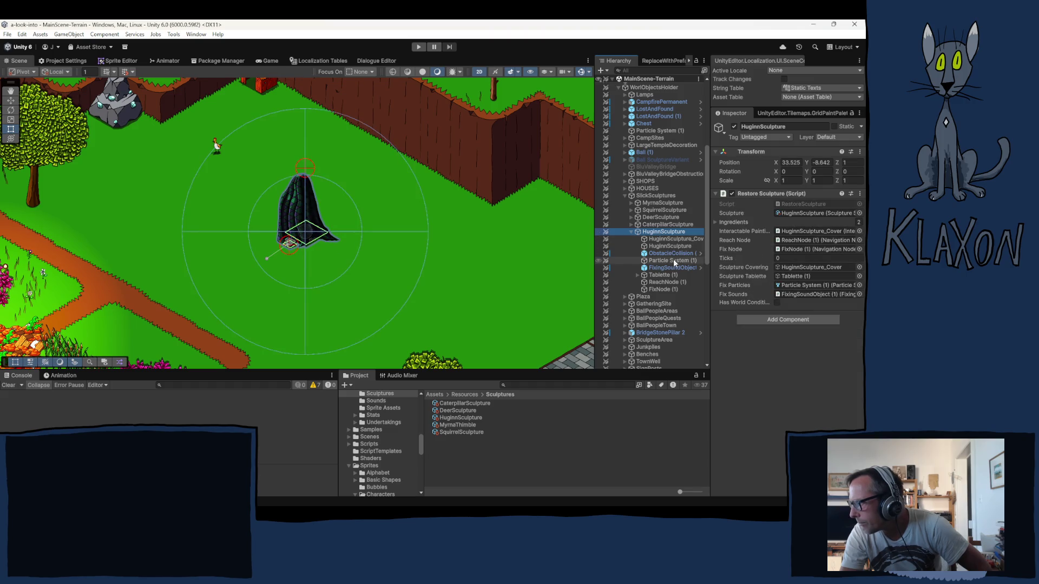
left_click(660, 276)
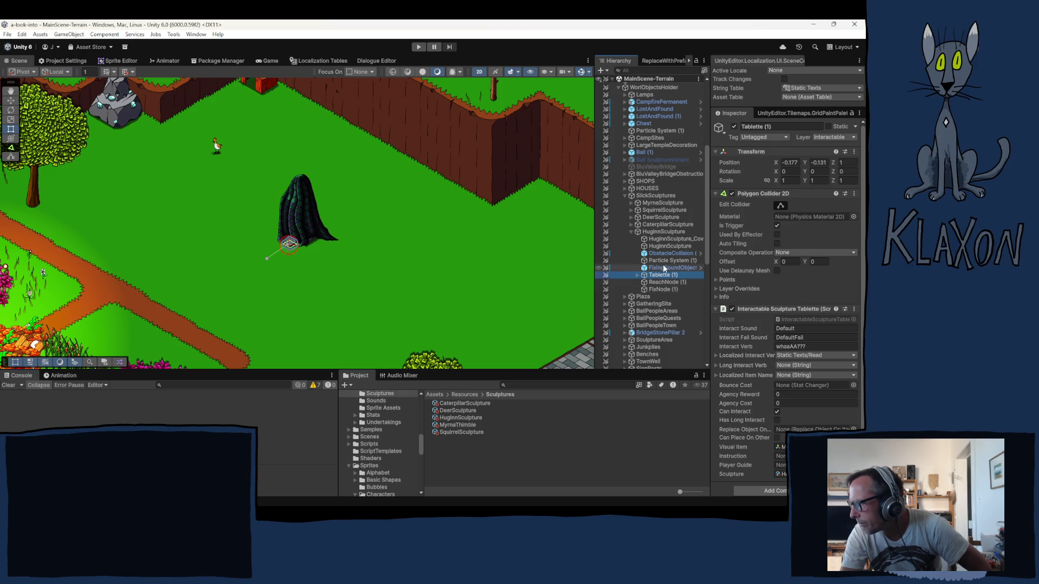
left_click(669, 246)
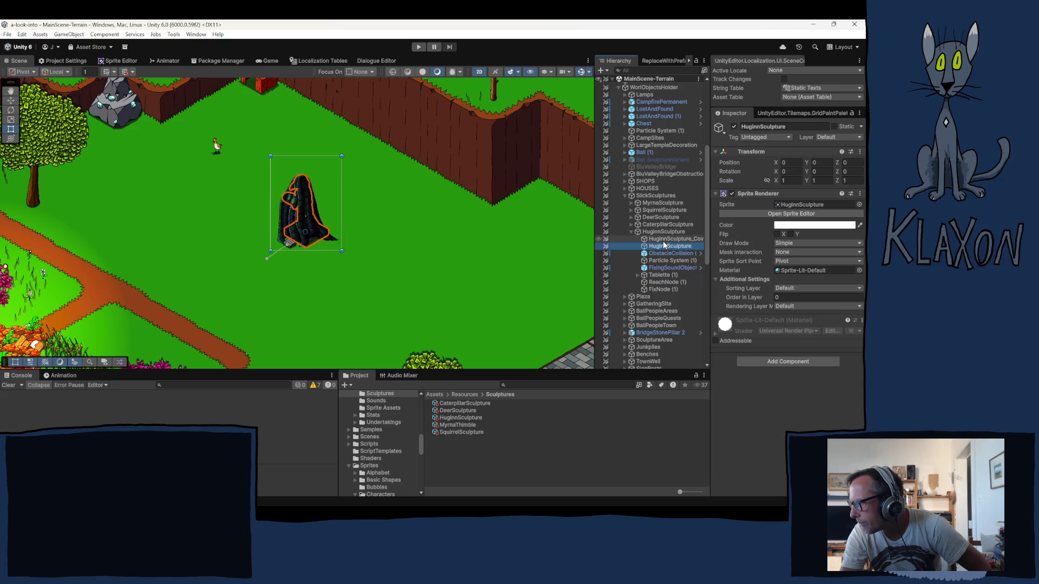
left_click(664, 241)
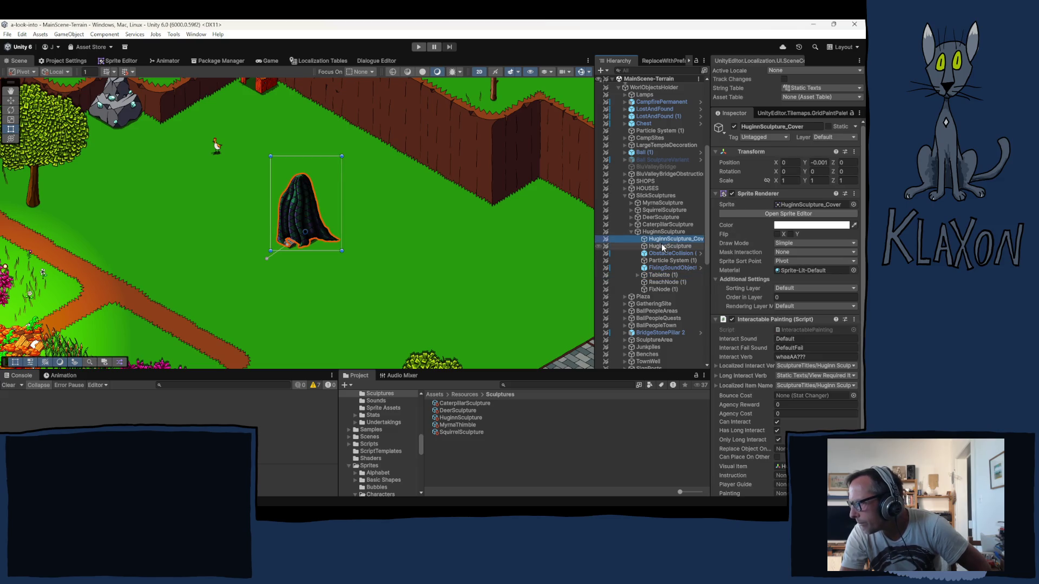
left_click(664, 232)
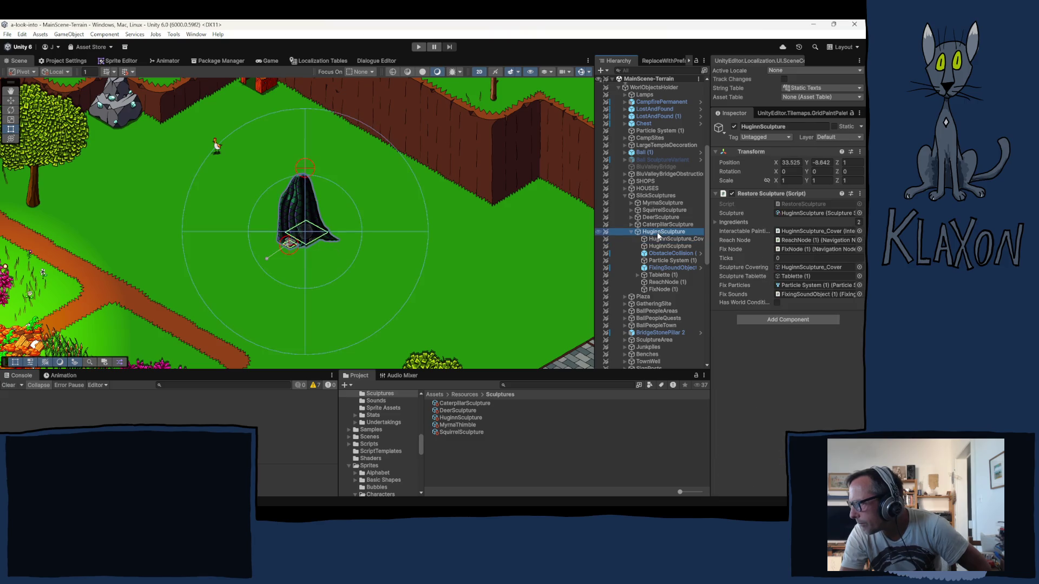
- Compare Myrna's SculptureCovering with HuginnSculpture_Cover's Interactable Painting settings
left_click(663, 203)
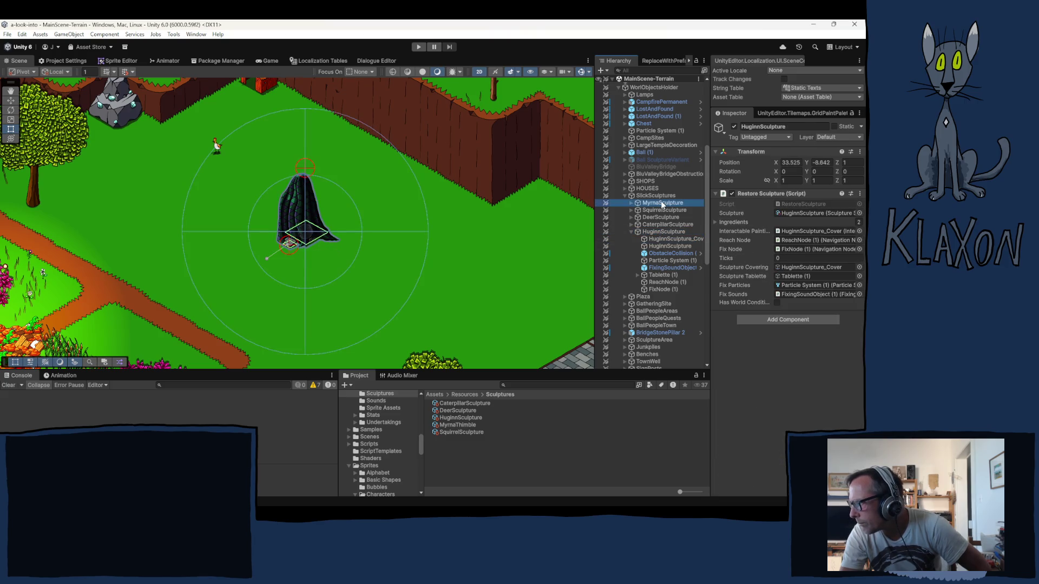
left_click(631, 203)
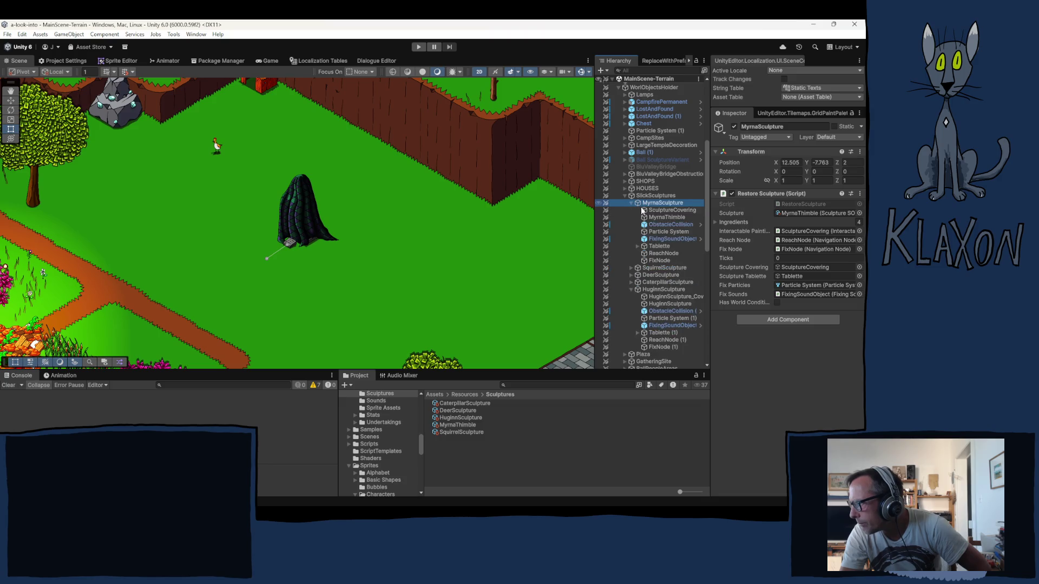
left_click(669, 211)
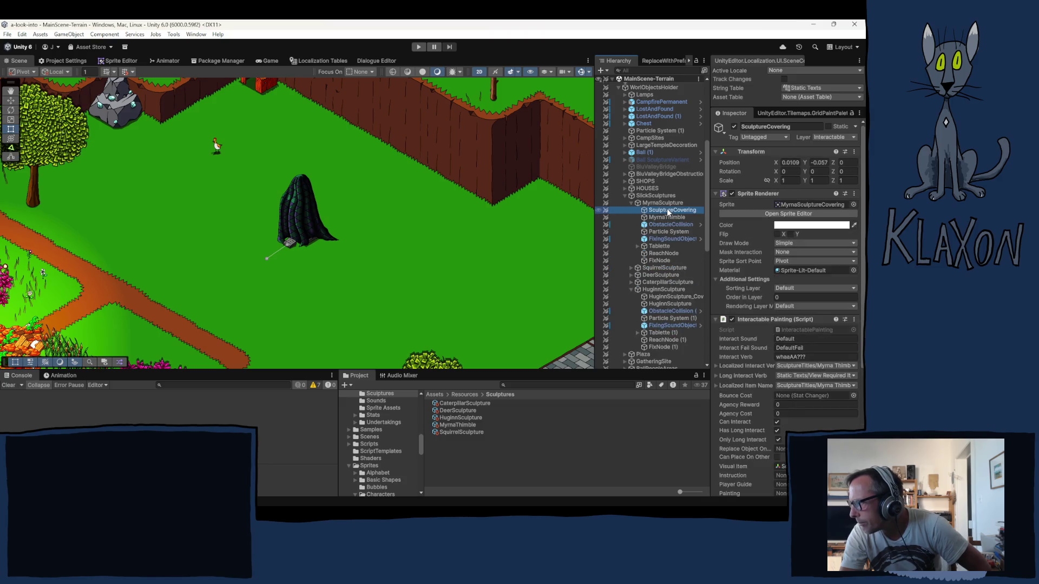
scroll(766, 233, "down", 5)
scroll(766, 232, "down", 3)
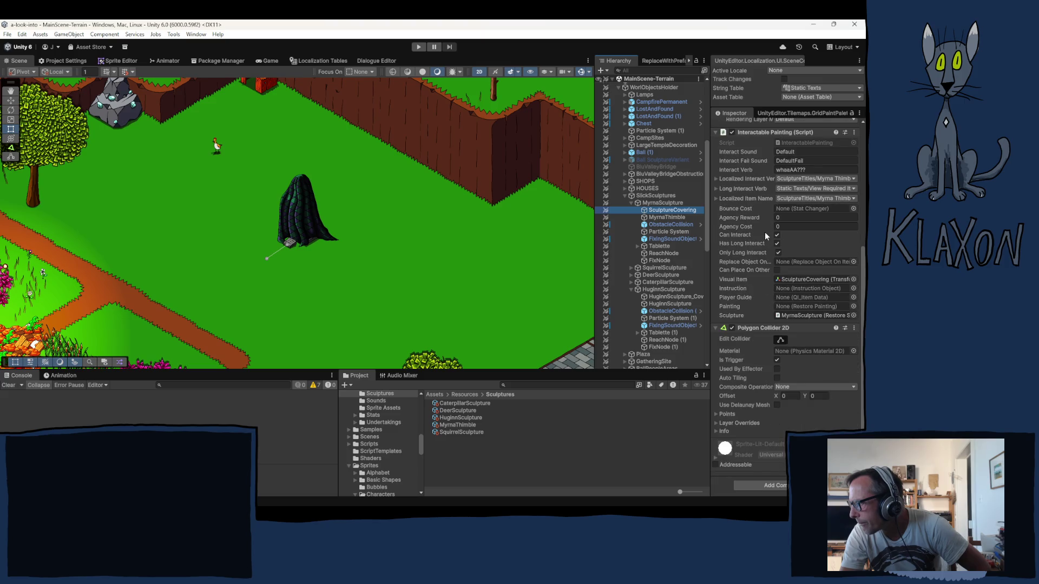
scroll(763, 253, "up", 7)
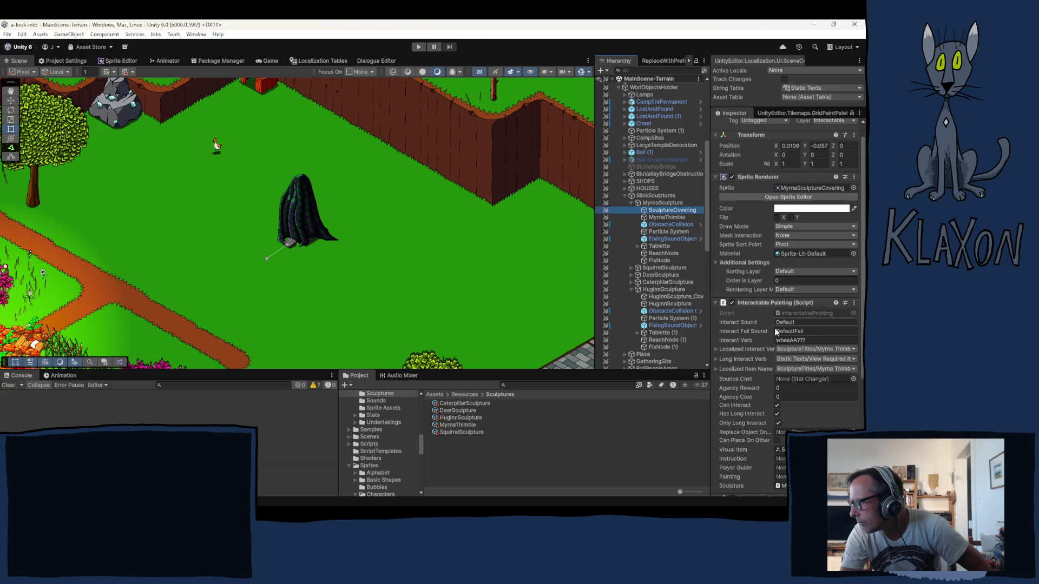
scroll(752, 324, "down", 7)
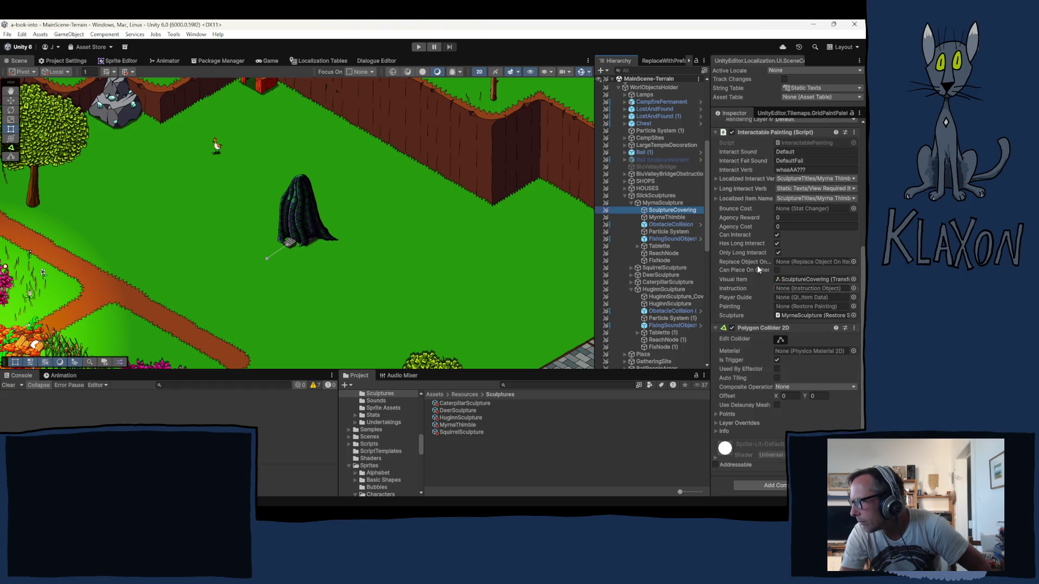
scroll(761, 275, "up", 7)
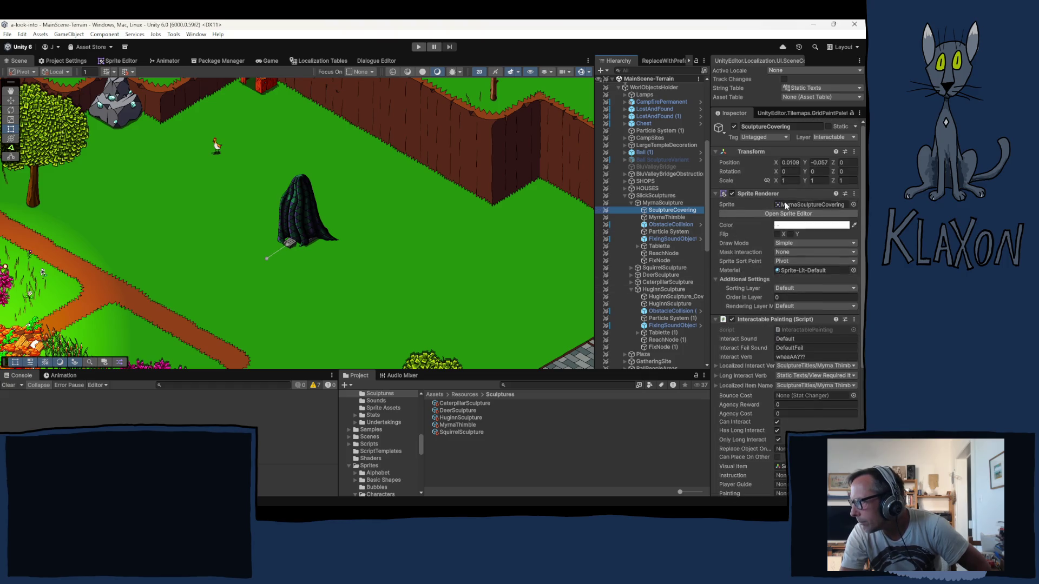
left_click(670, 298)
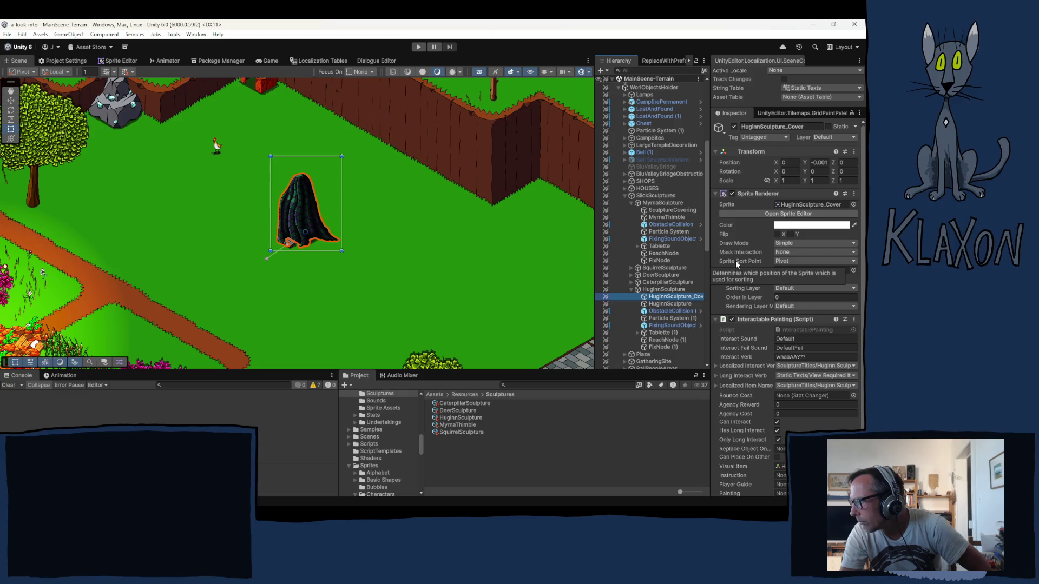
- Put HuginnSculpture_Cover on the Interactable layer and collapse its Interactable Painting component
left_click(847, 136)
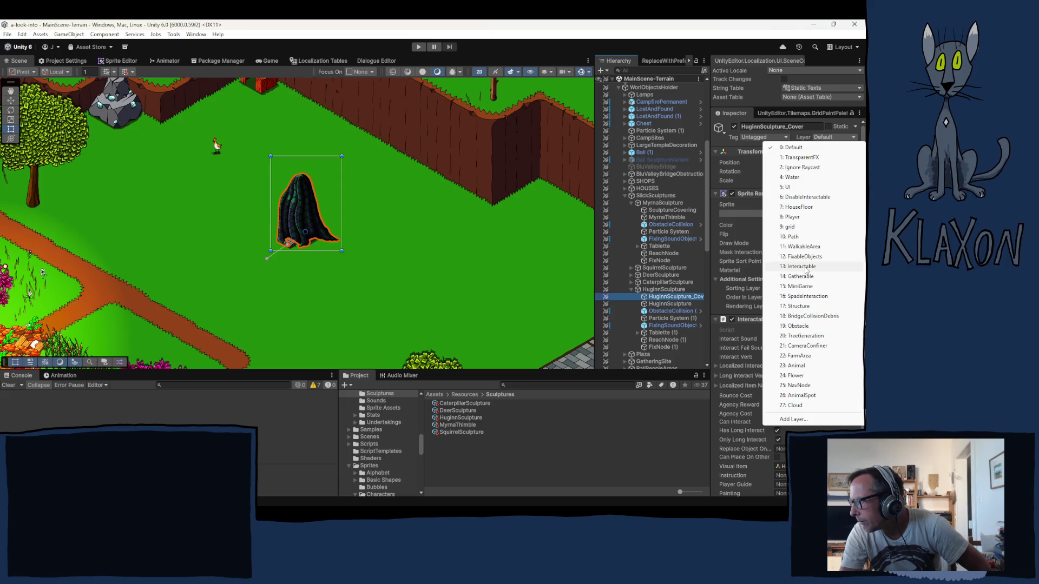
left_click(805, 269)
left_click(749, 318)
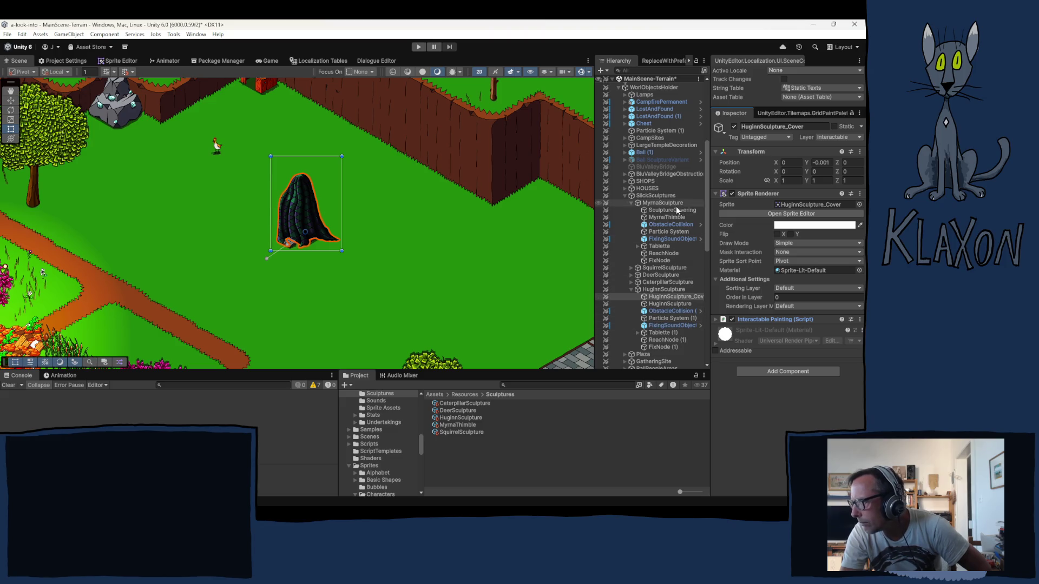
- Copy the Polygon Collider 2D from Myrna's SculptureCovering and paste it as new onto HuginnSculpture_Cover
left_click(661, 212)
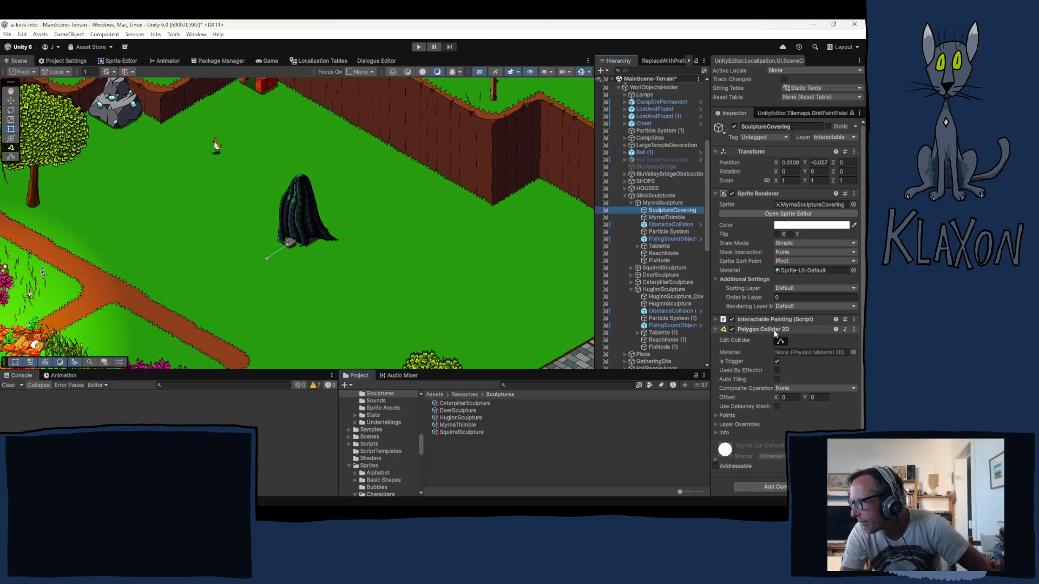
right_click(789, 331)
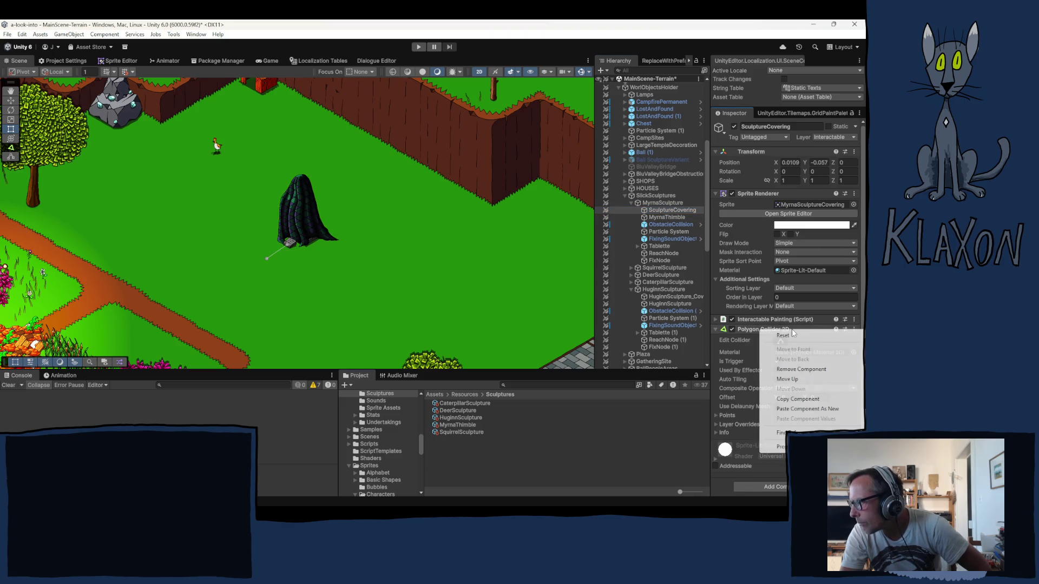
left_click(804, 402)
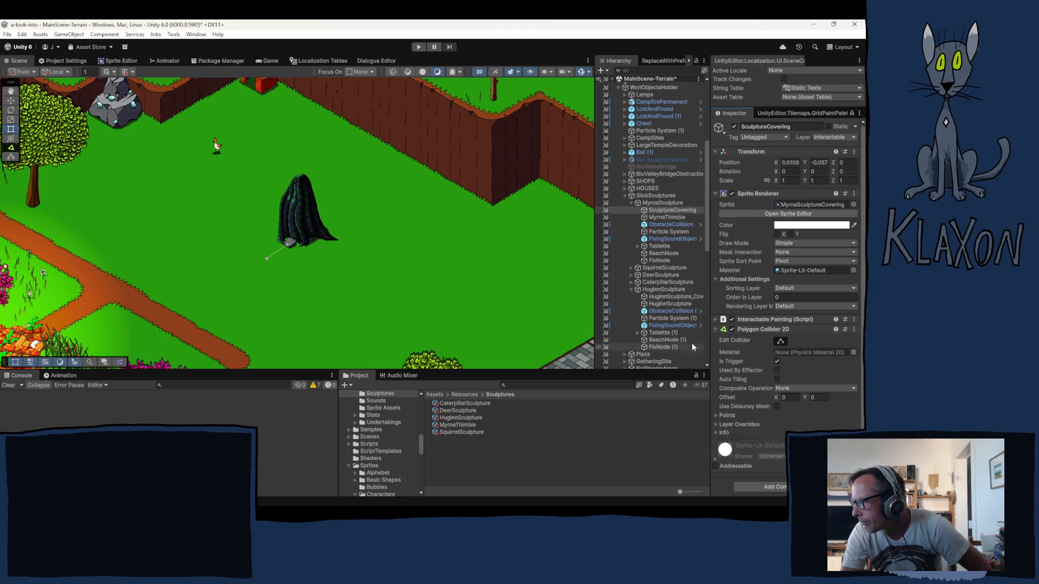
left_click(674, 297)
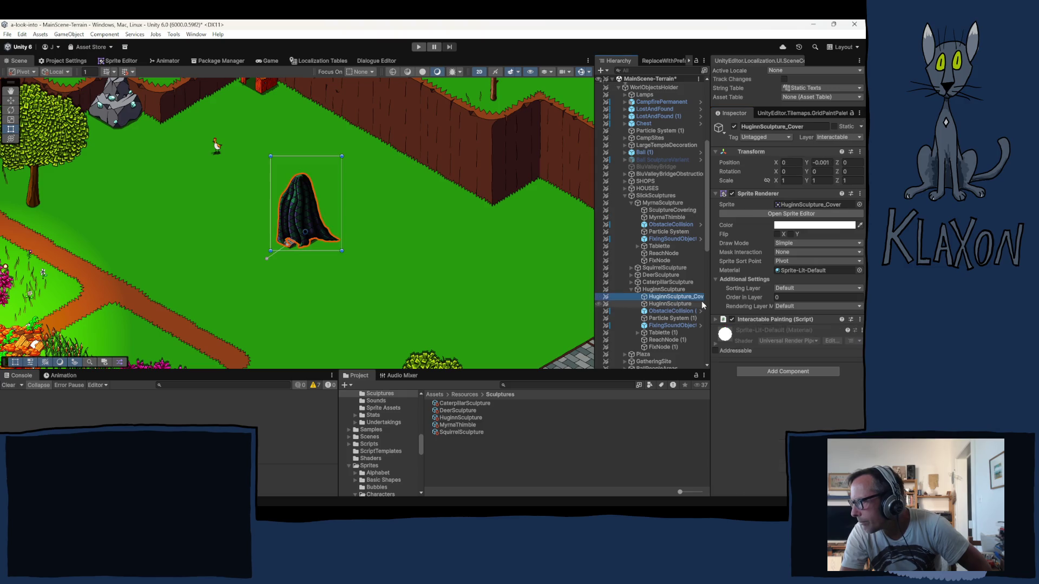
left_click(860, 320)
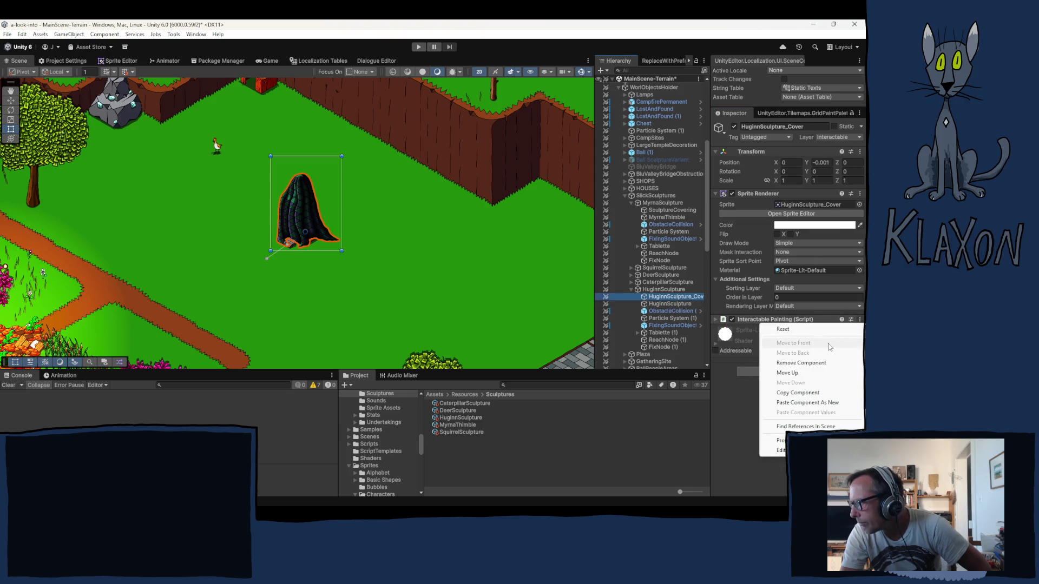
left_click(812, 404)
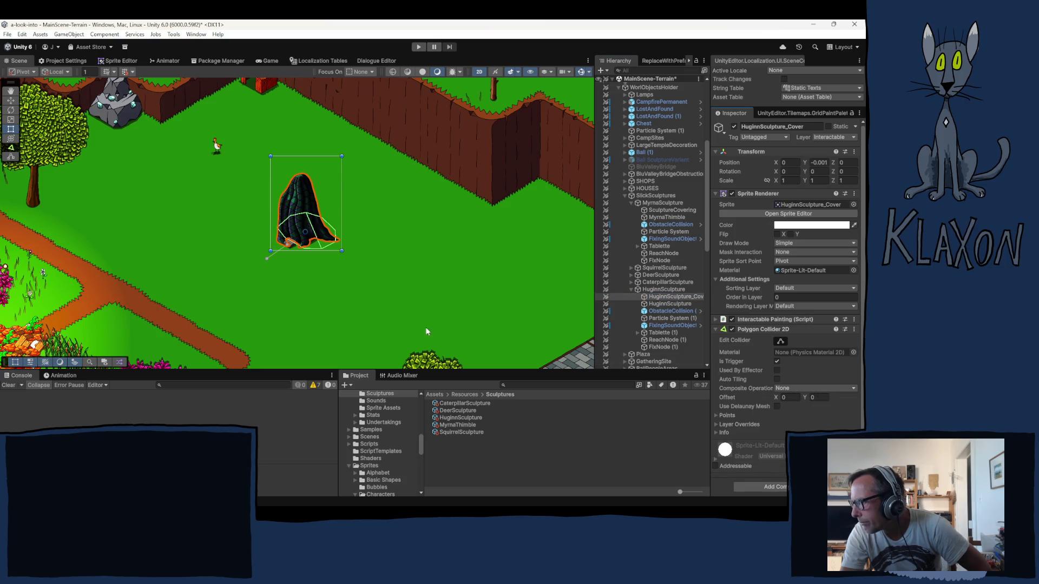
- Drag the Huginn cover's Polygon Collider 2D vertices in the Scene view to fit the cloak's base
left_click(781, 341)
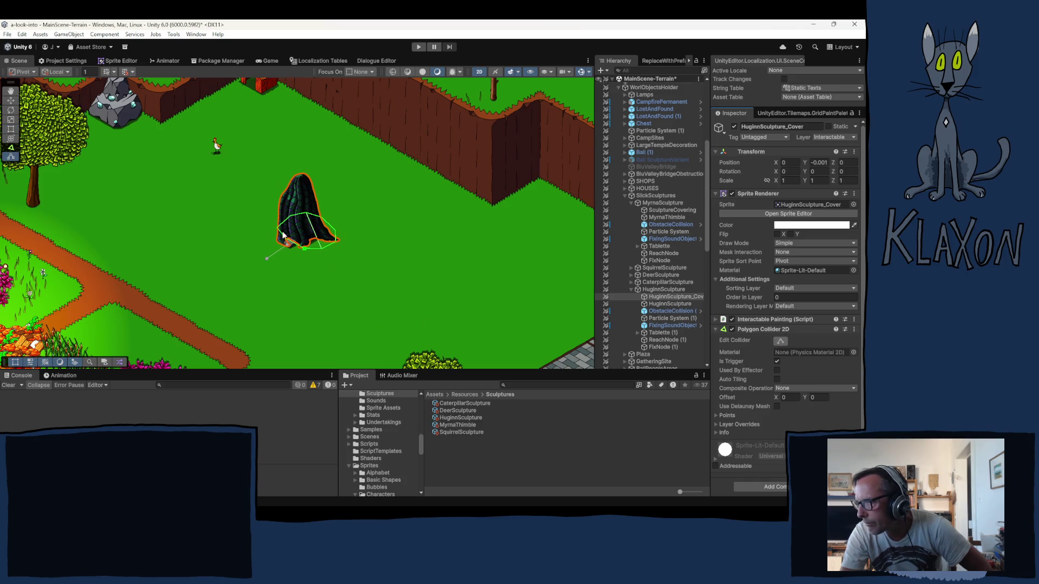
scroll(271, 247, "up", 3)
scroll(271, 247, "up", 2)
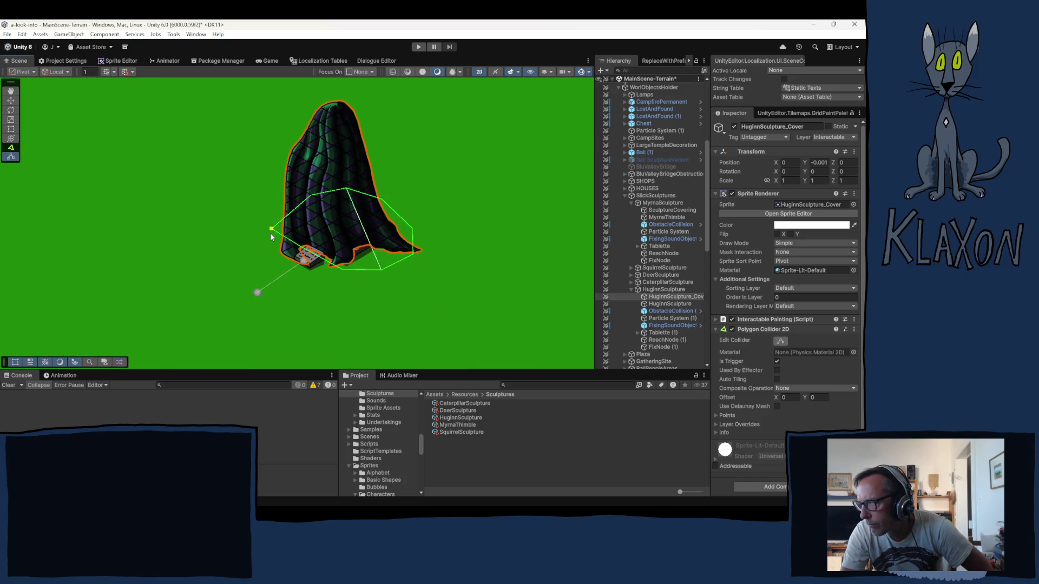
mouse_move(300, 251)
left_mouse_down()
mouse_move(286, 264)
mouse_move(280, 234)
left_mouse_up()
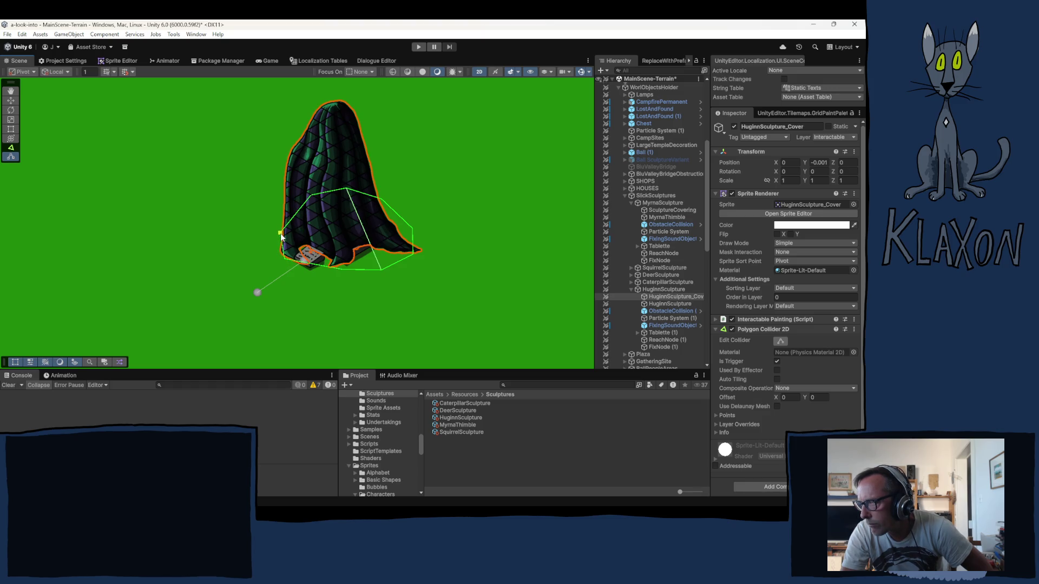
mouse_move(318, 204)
left_mouse_down()
mouse_move(350, 195)
mouse_move(382, 208)
mouse_move(404, 231)
mouse_move(407, 257)
mouse_move(391, 254)
left_mouse_up()
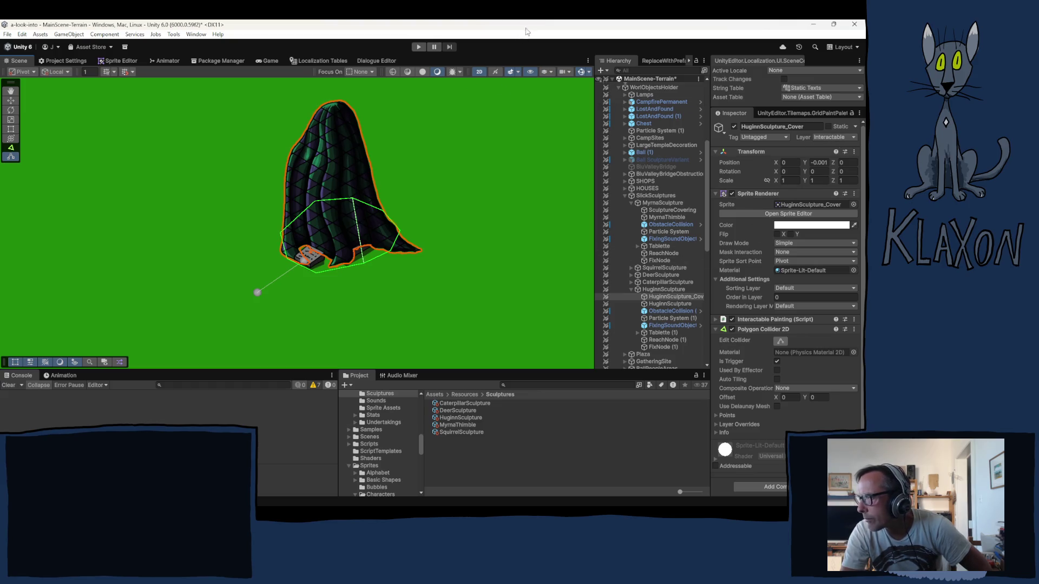
left_click(639, 292)
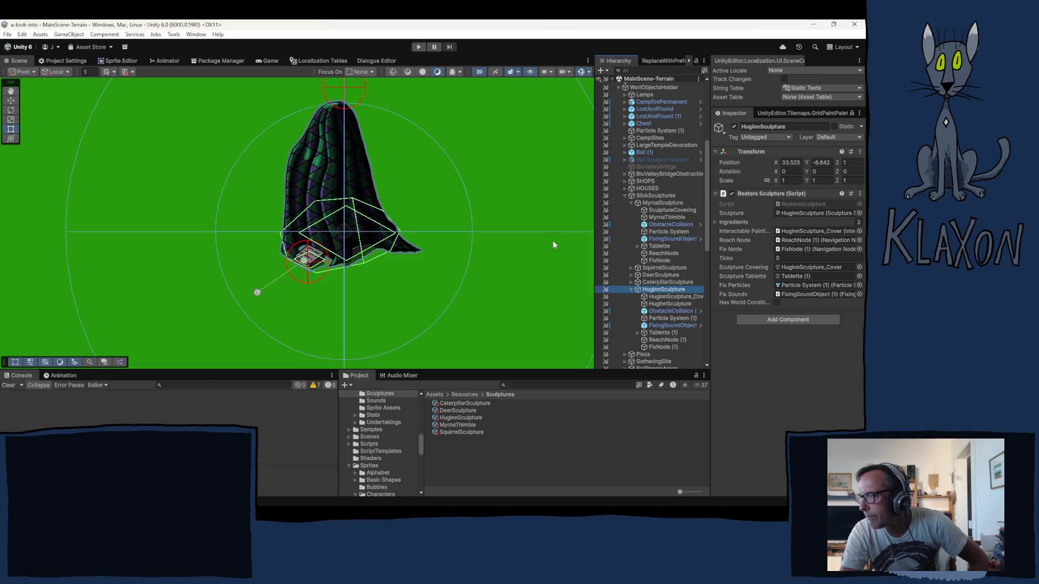
- Enter Play mode and wait for the 'A look into...' title menu
left_click(420, 47)
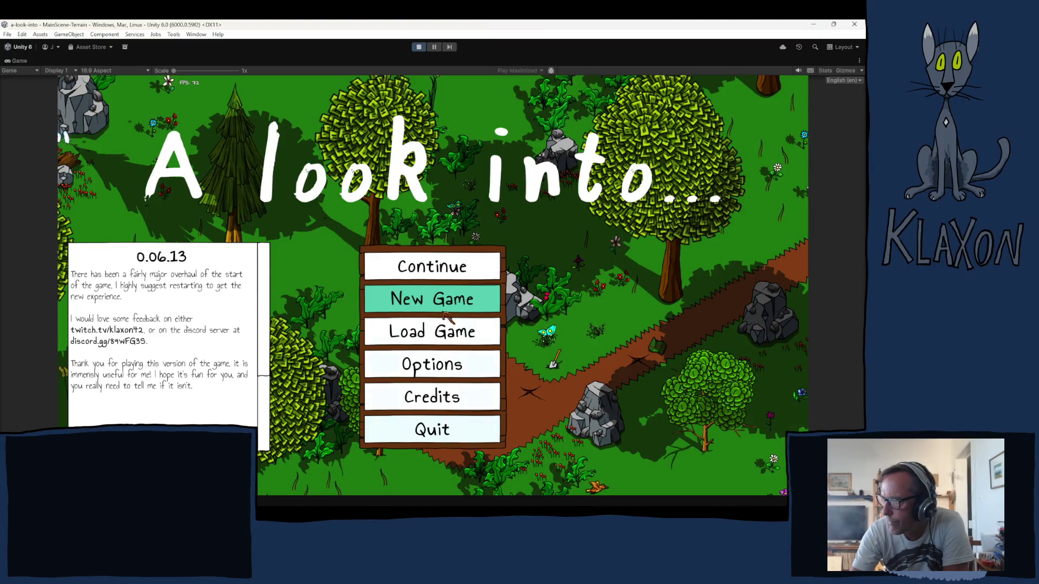
- Start a new game, confirm the new save and accept the character
left_click(427, 301)
left_click(406, 350)
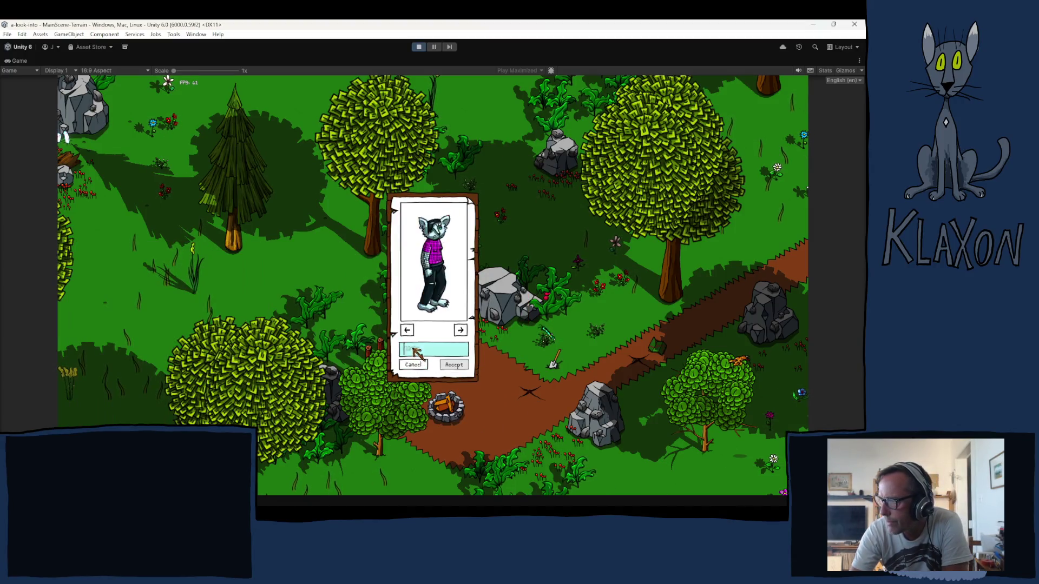
left_click(455, 362)
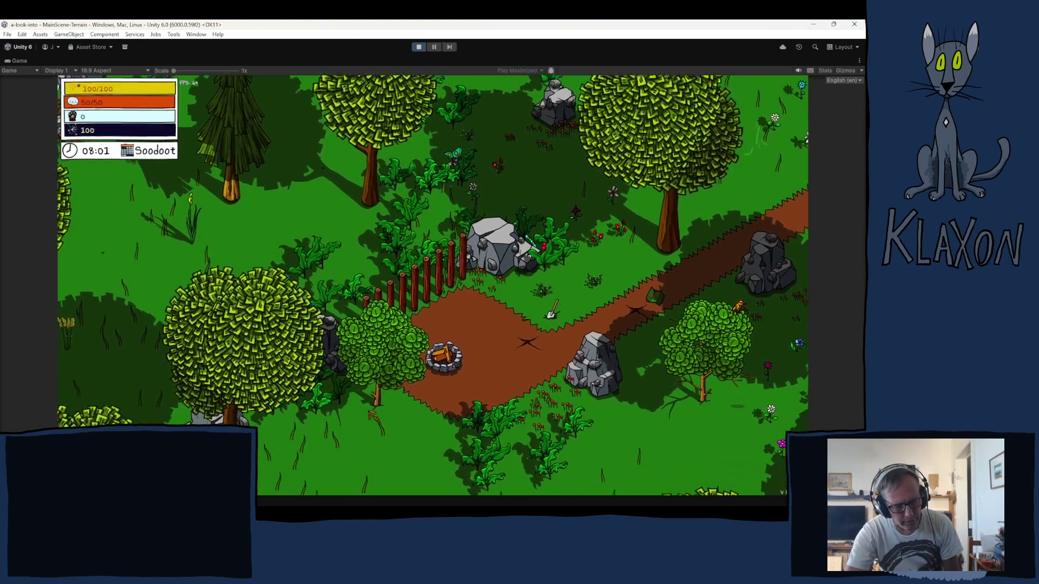
- Pick up the Stone Spade and use the debug menu to teleport to the PlayerHouse area
key("d")
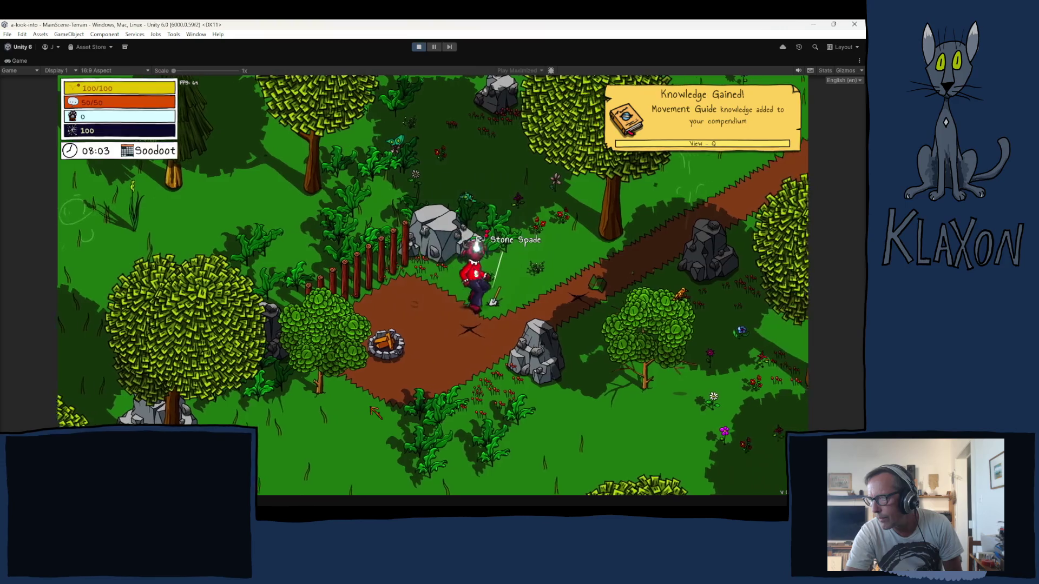
key("Tab")
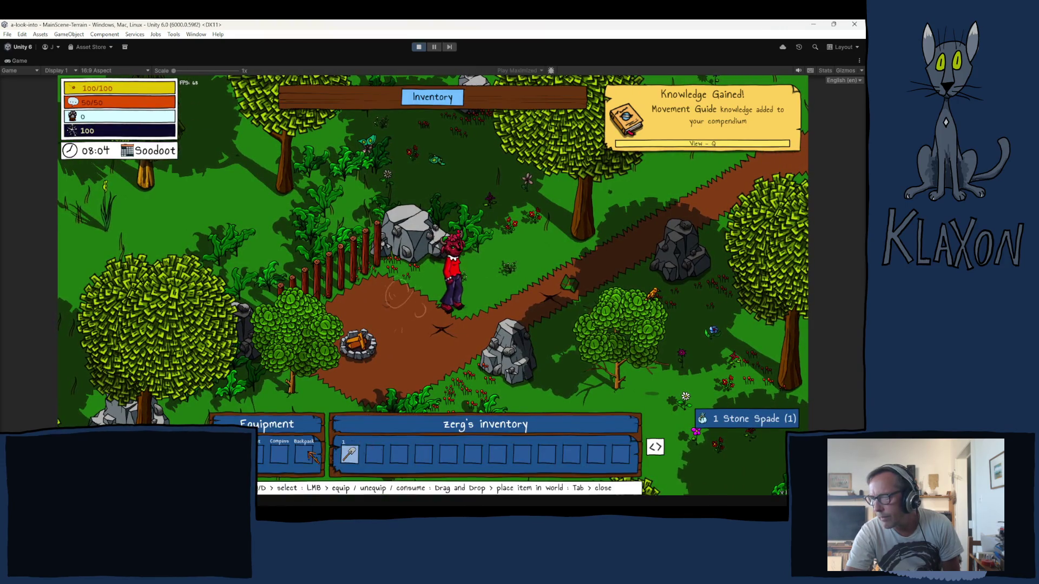
key("Tab")
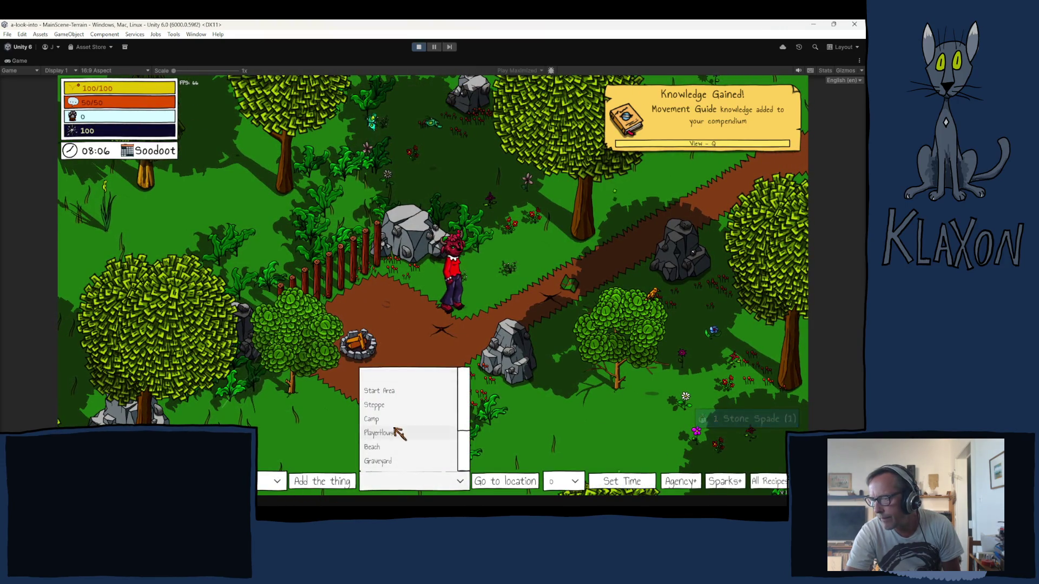
left_click(513, 482)
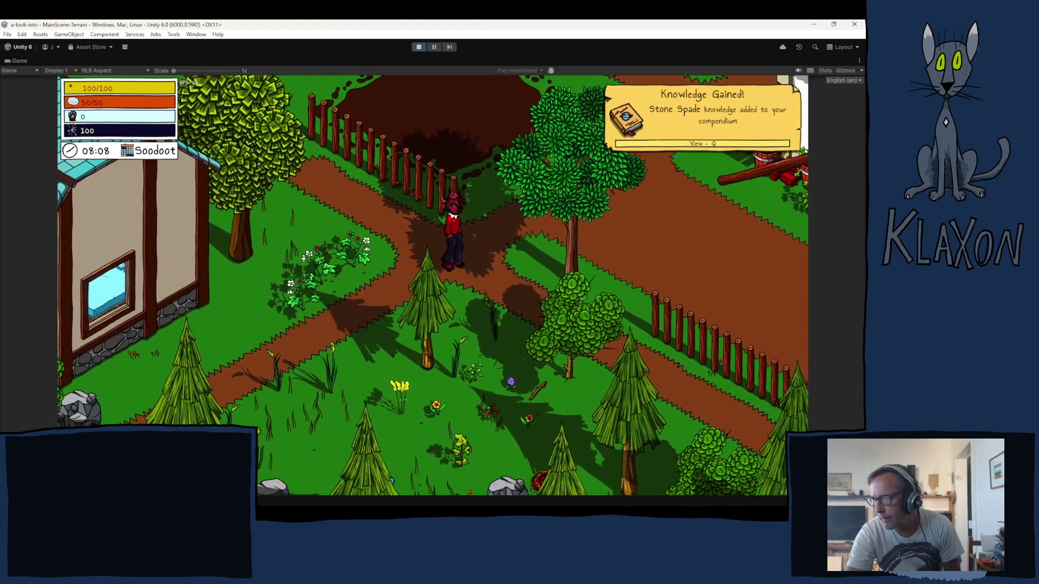
key("Tab")
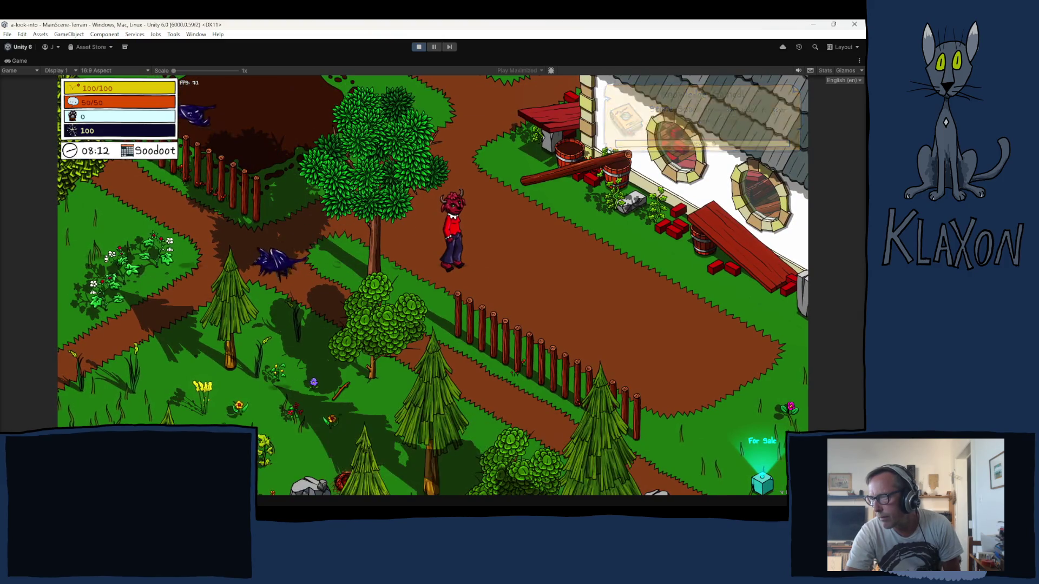
- Run along the path onto the wooden bridge and gather materials from the debris pile
key("d")
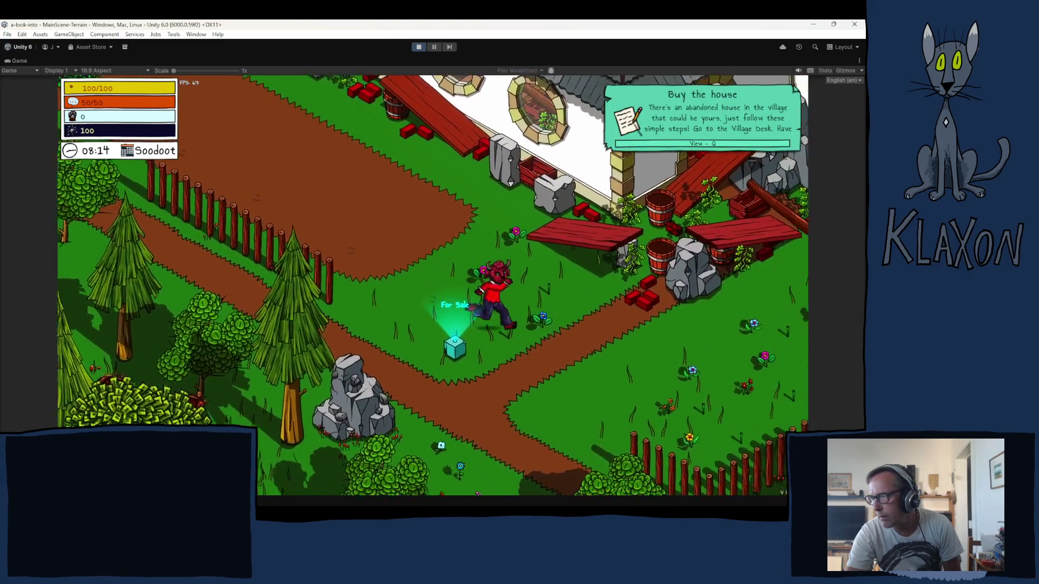
key("d")
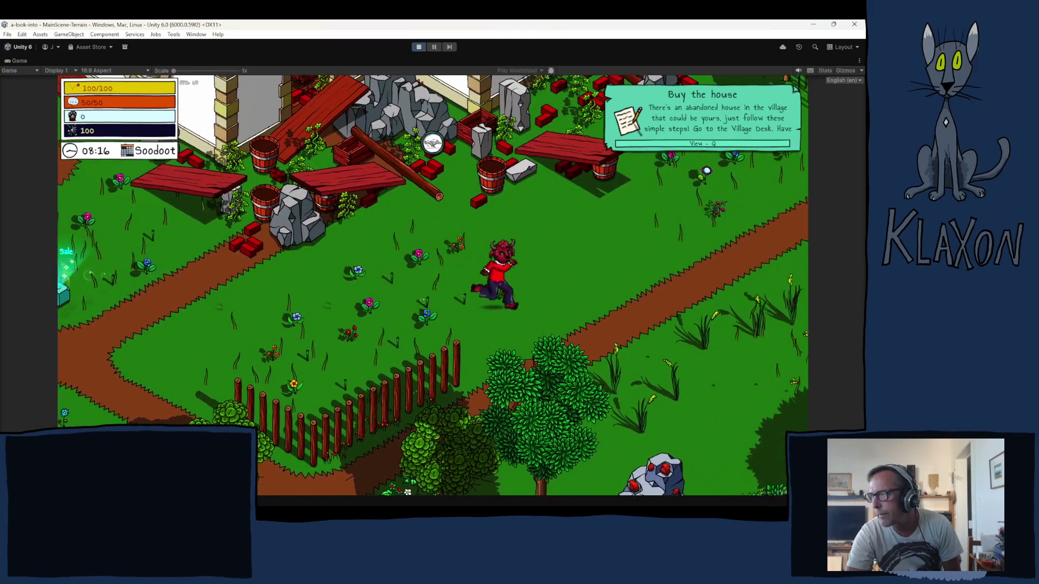
key("d")
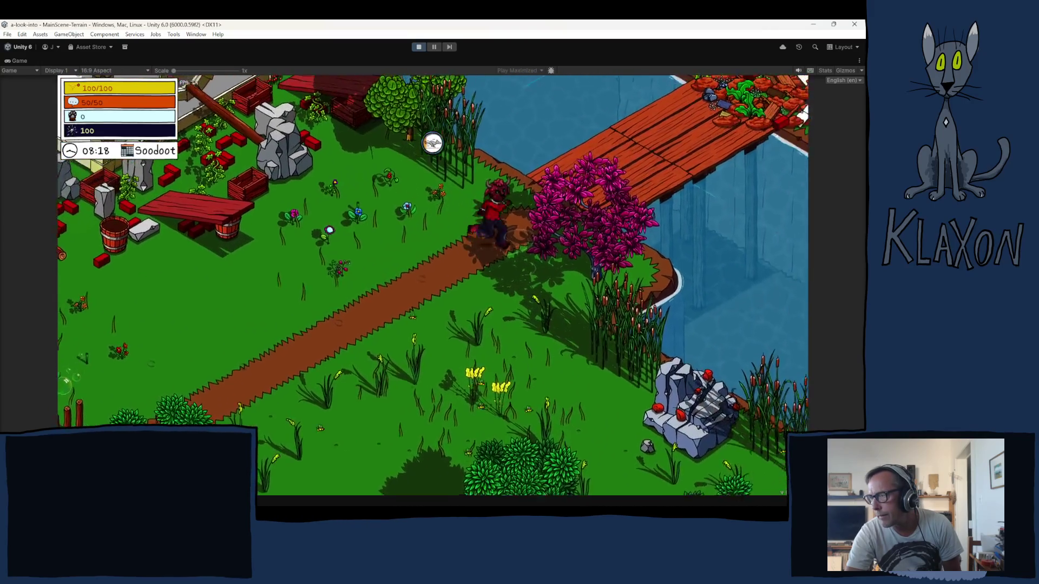
key("d")
key("i")
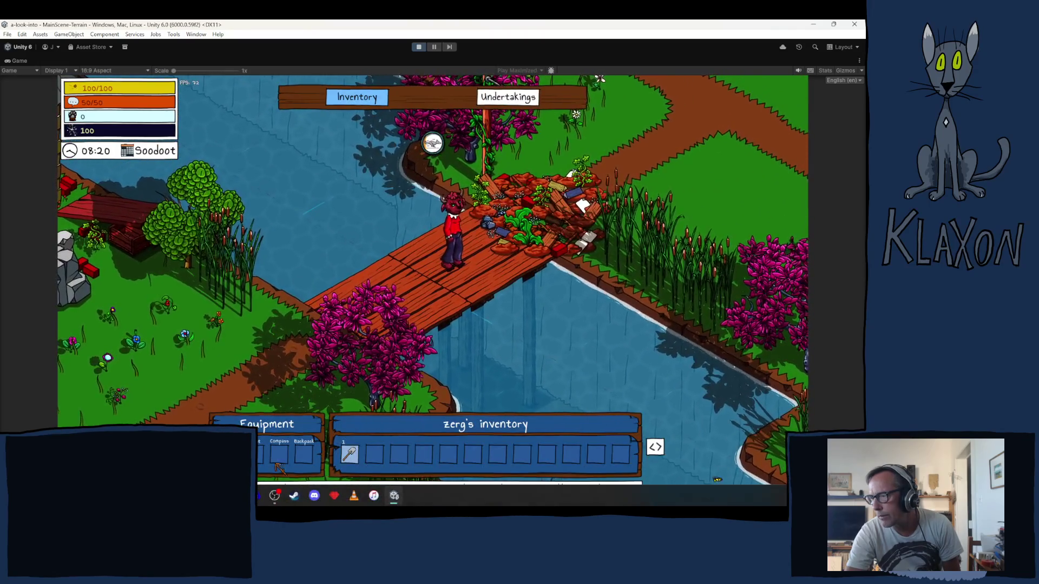
key("Tab")
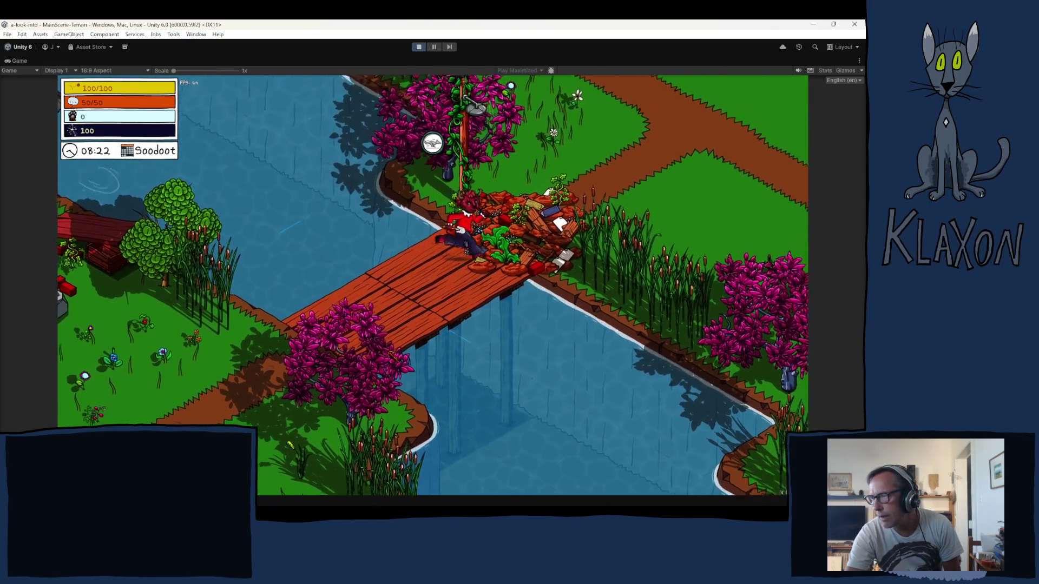
key("e")
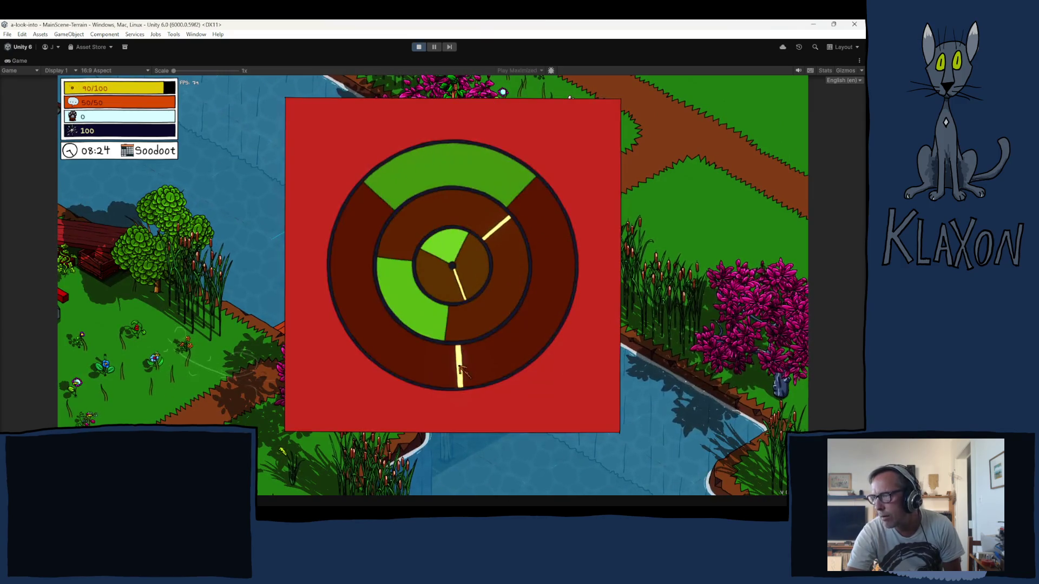
key("e")
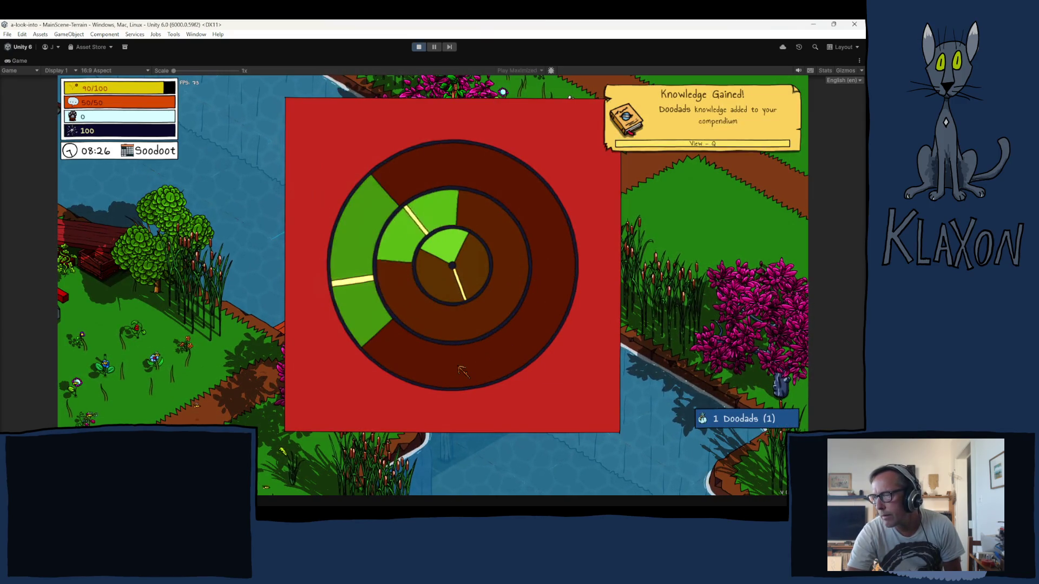
key("e")
key("e")
- Walk to the cloaked sculpture, test its collision, view its required items, then stop play mode
key("w")
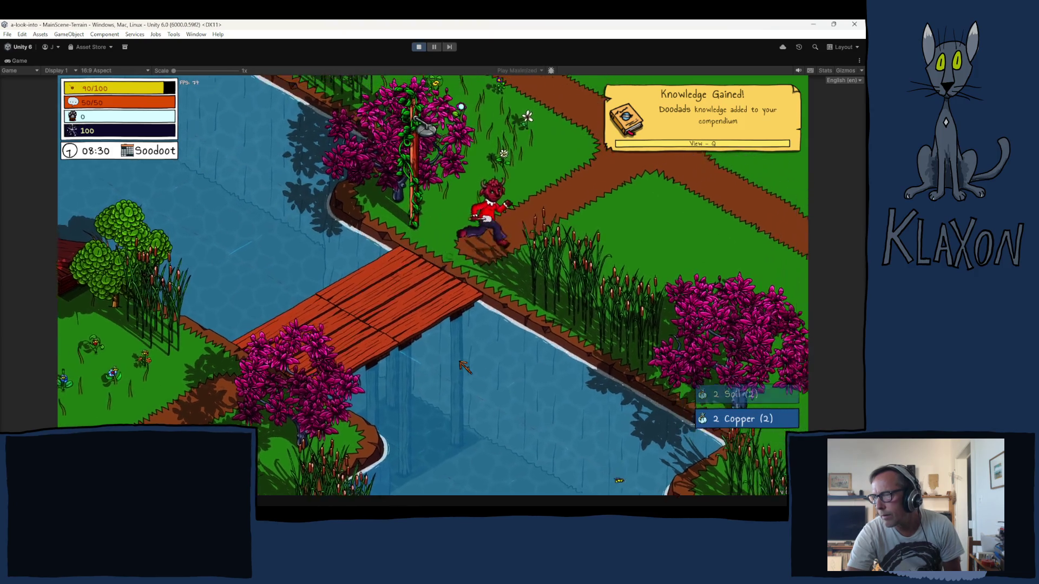
key("w")
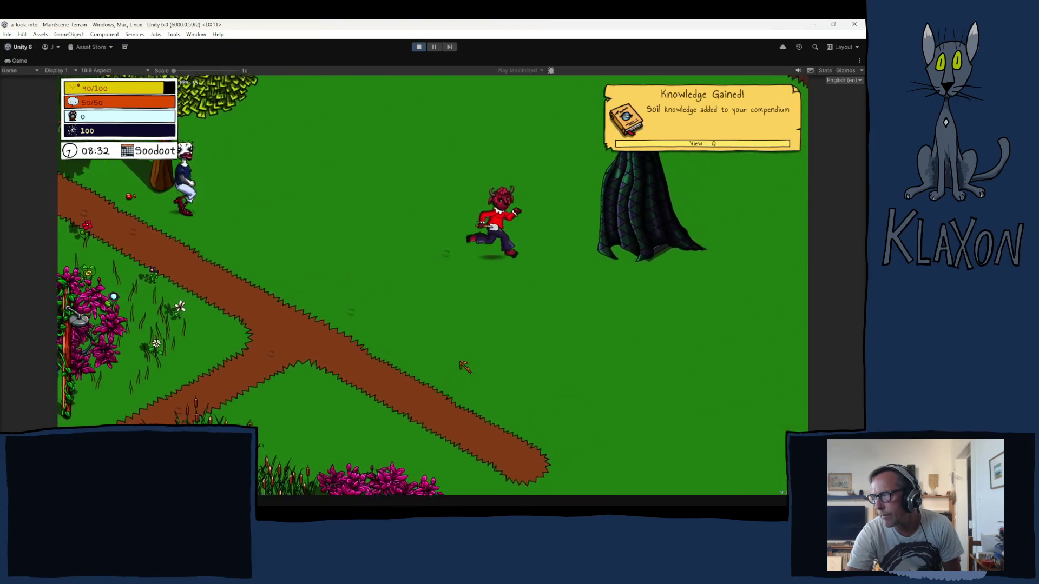
key("d")
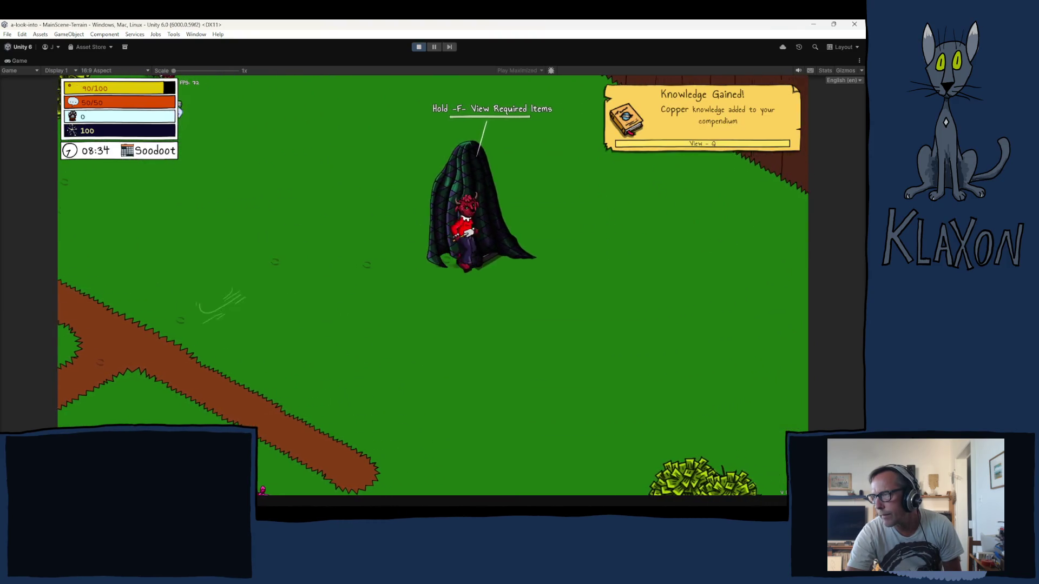
key("a")
key("f")
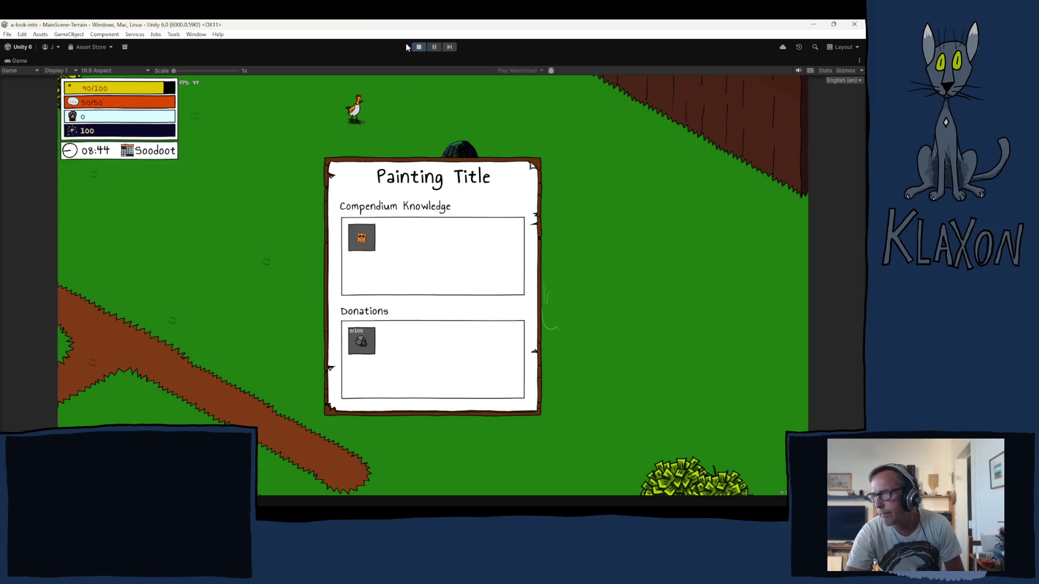
key("Escape")
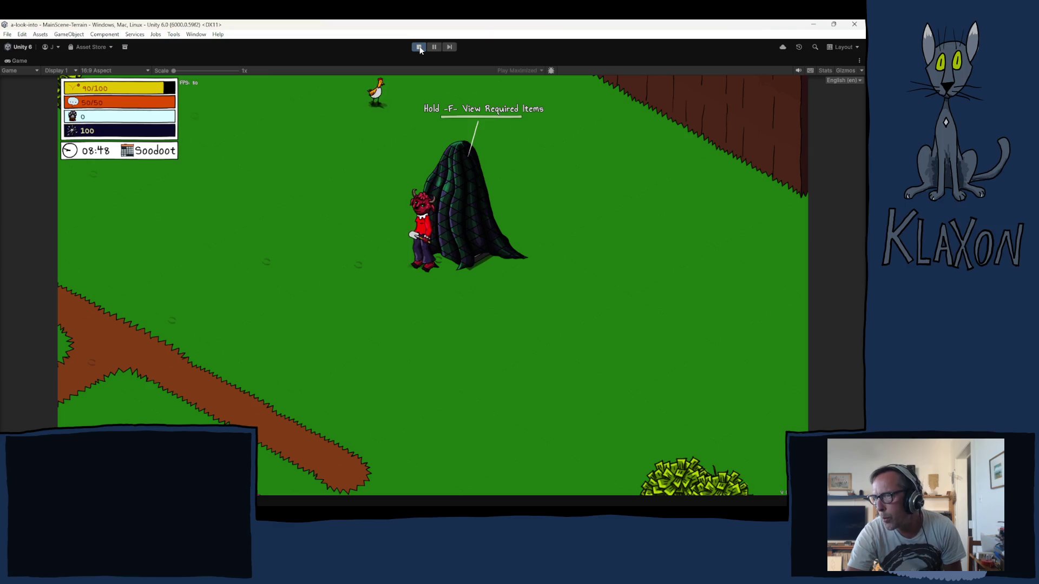
left_click(418, 47)
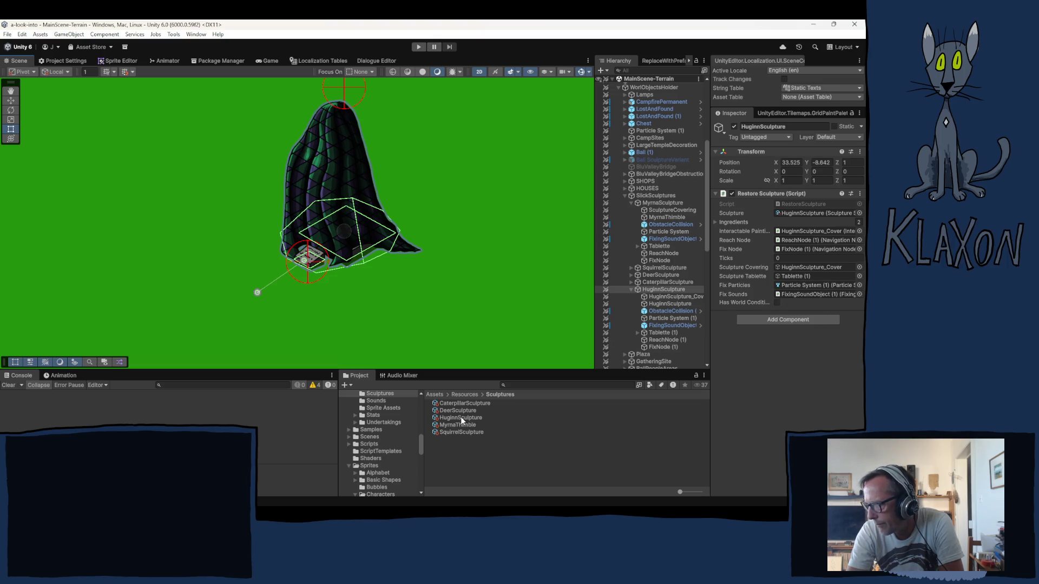
scroll(381, 450, "down", 8)
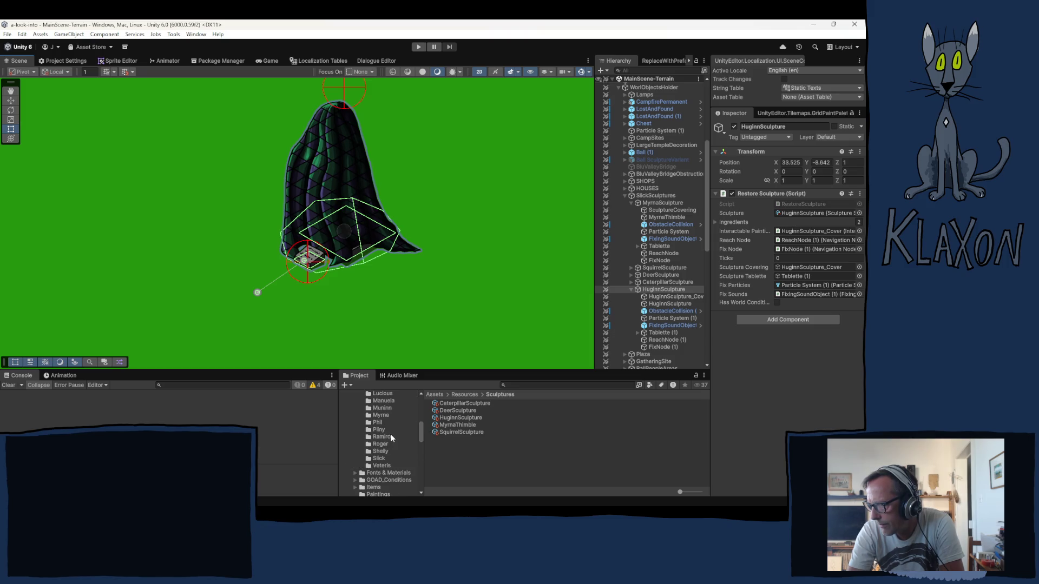
scroll(390, 444, "up", 5)
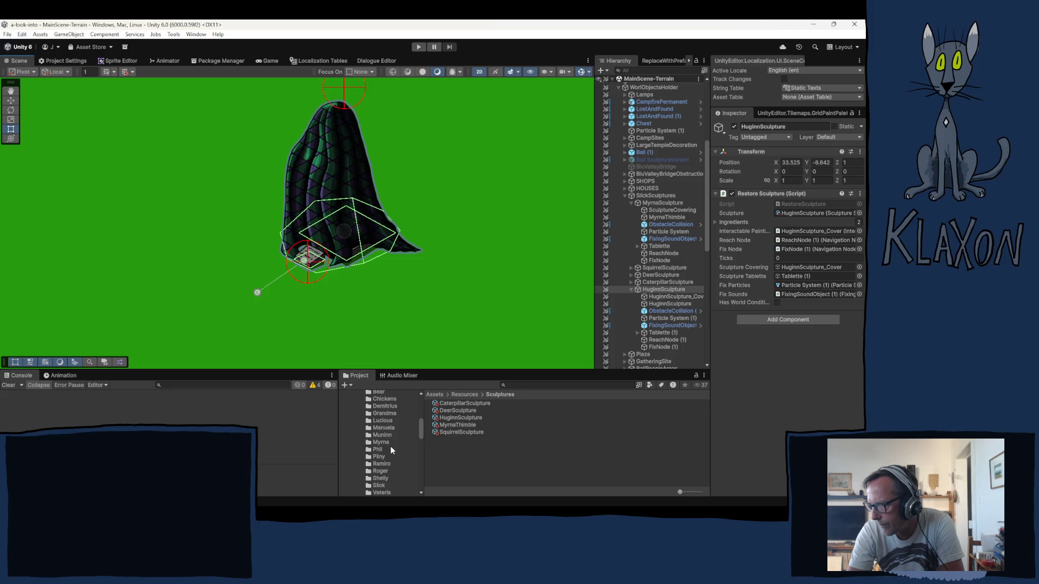
scroll(383, 440, "up", 4)
scroll(383, 440, "down", 4)
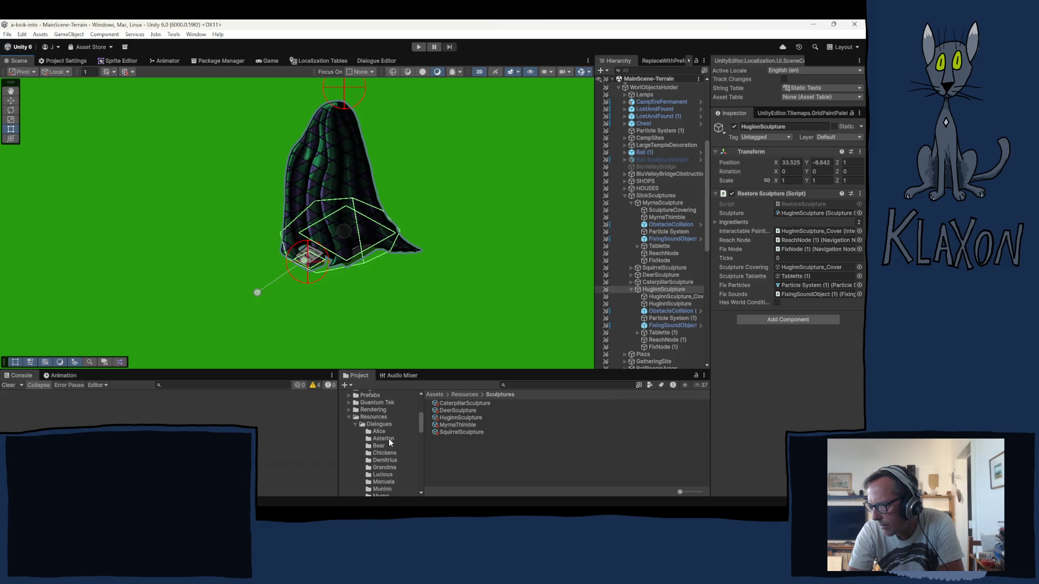
left_click(355, 424)
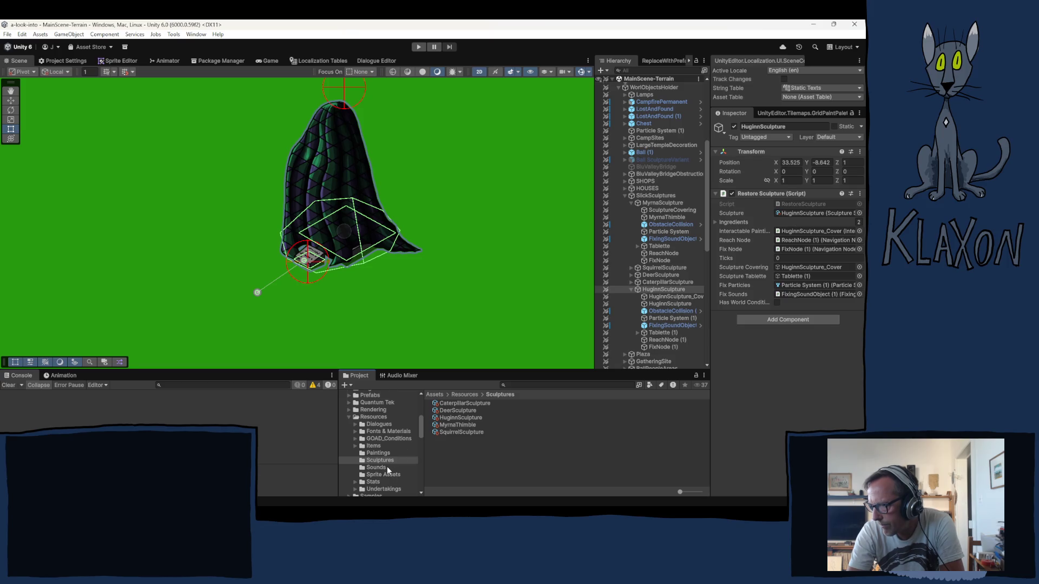
scroll(388, 467, "down", 2)
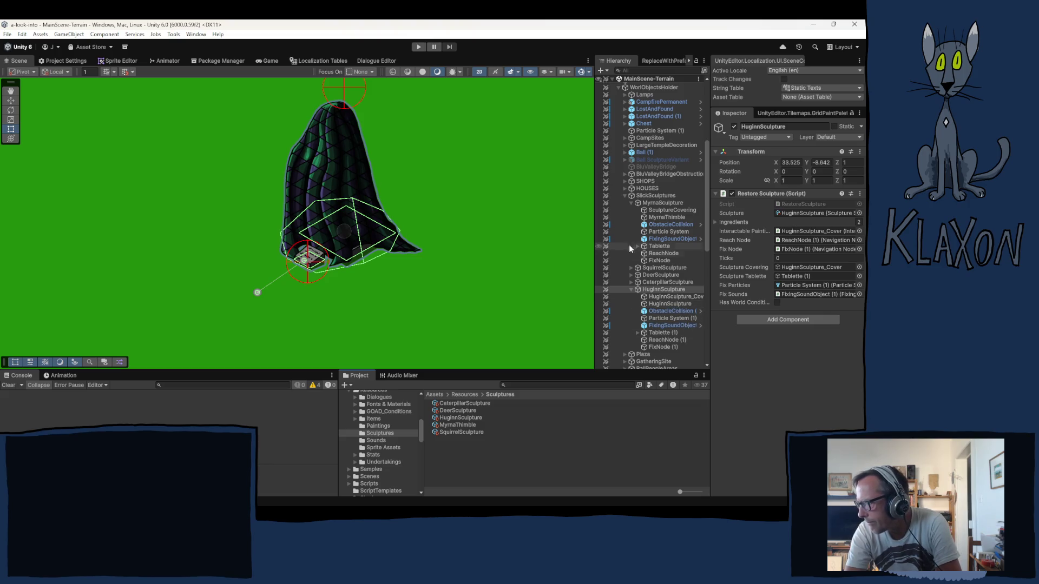
- Expand GHOSTS > HuginnGhost, select the inner HuginnGhost and reveal its Encounter_Huginn item data
scroll(649, 240, "down", 5)
scroll(670, 297, "down", 5)
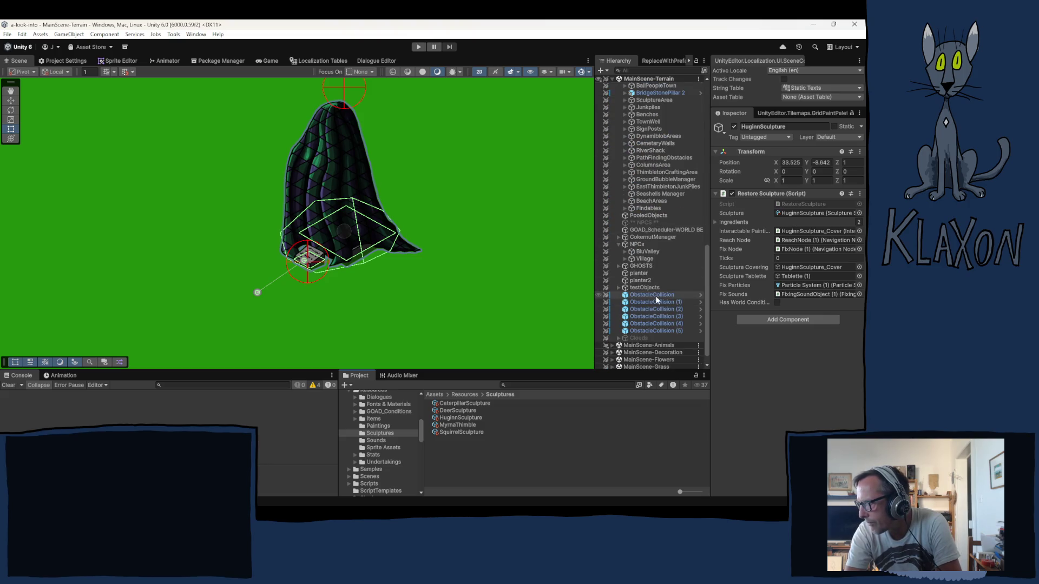
left_click(619, 265)
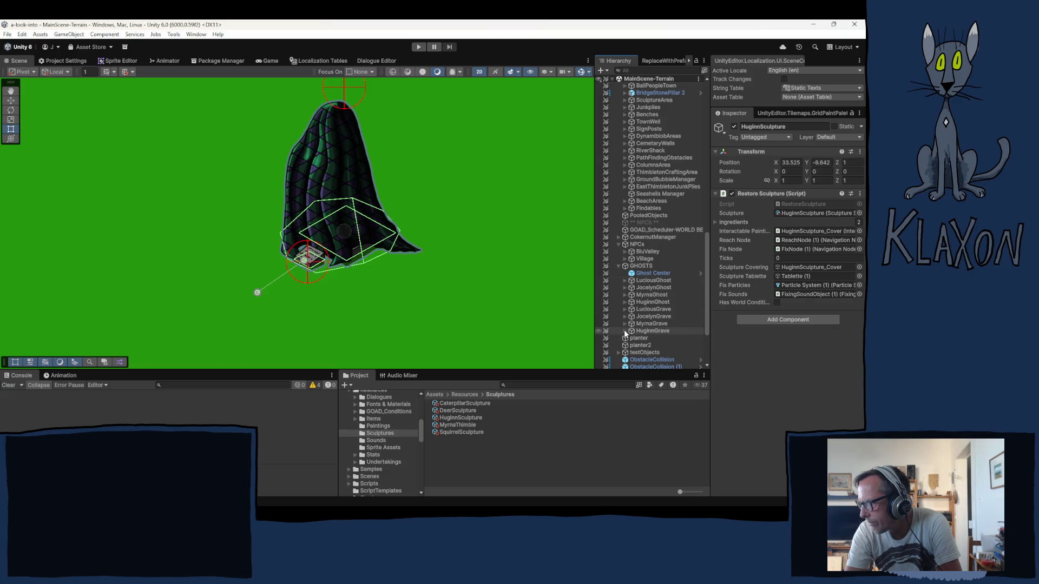
left_click(648, 302)
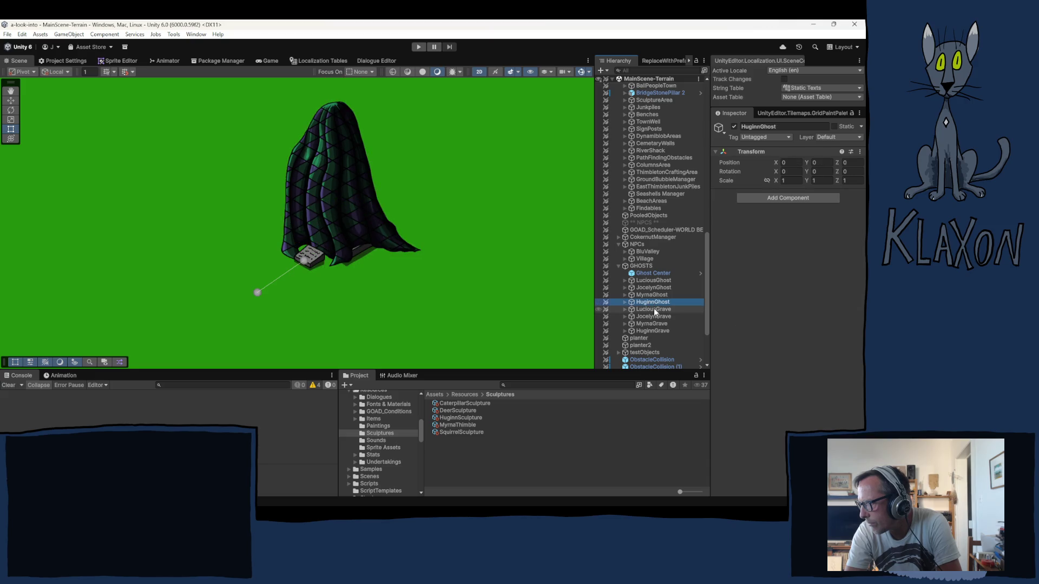
left_click(625, 302)
left_click(657, 315)
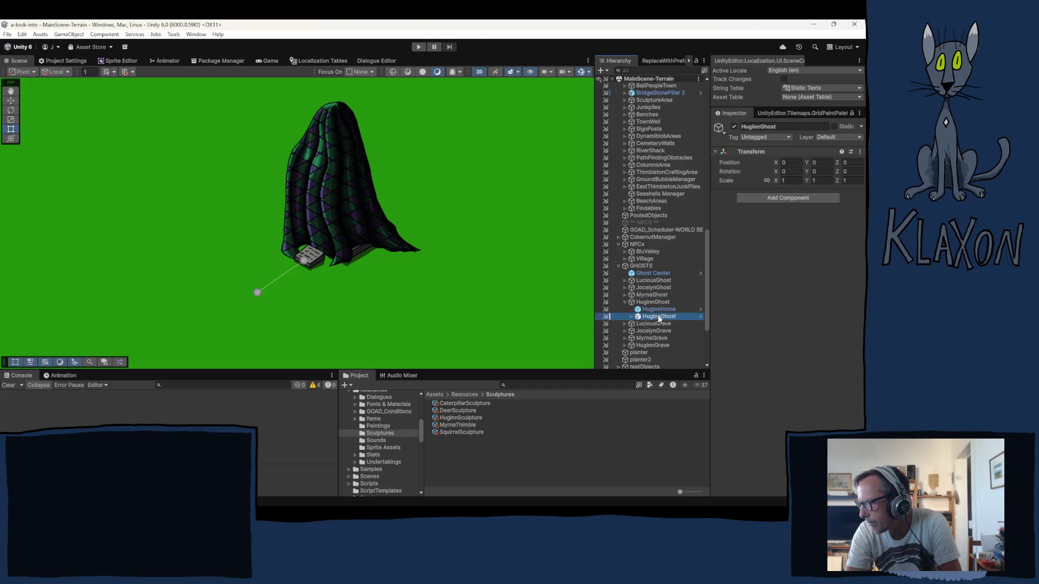
left_click(752, 334)
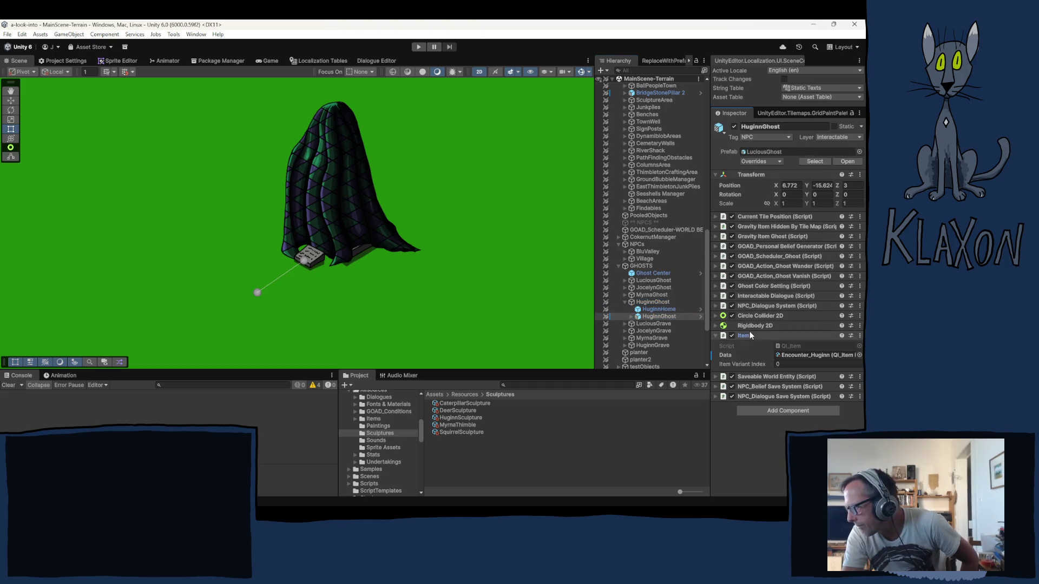
left_click(795, 354)
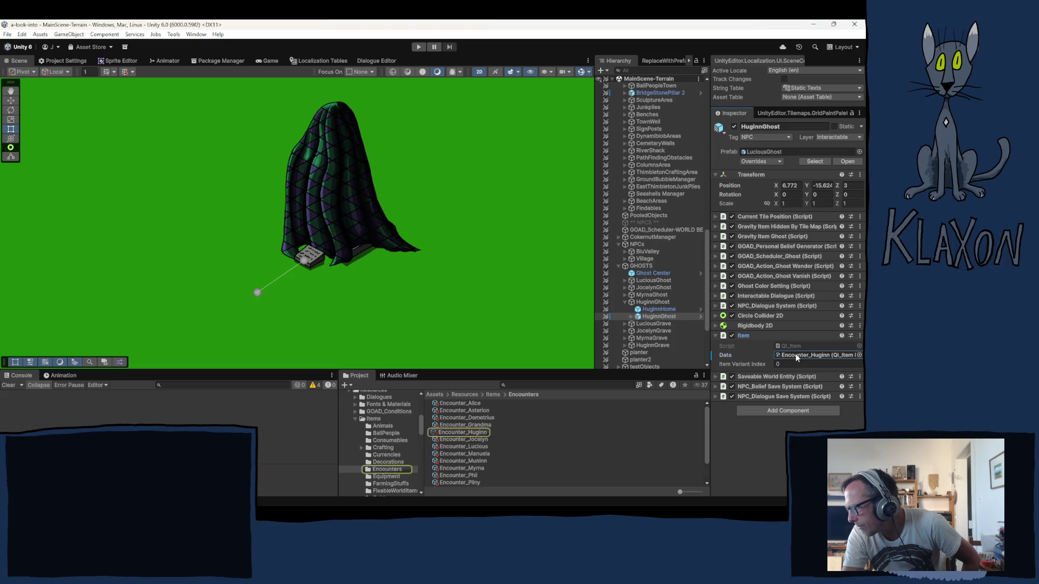
- Open the Encounter_Huginn item data and set its Name to Huginn
left_click(462, 433)
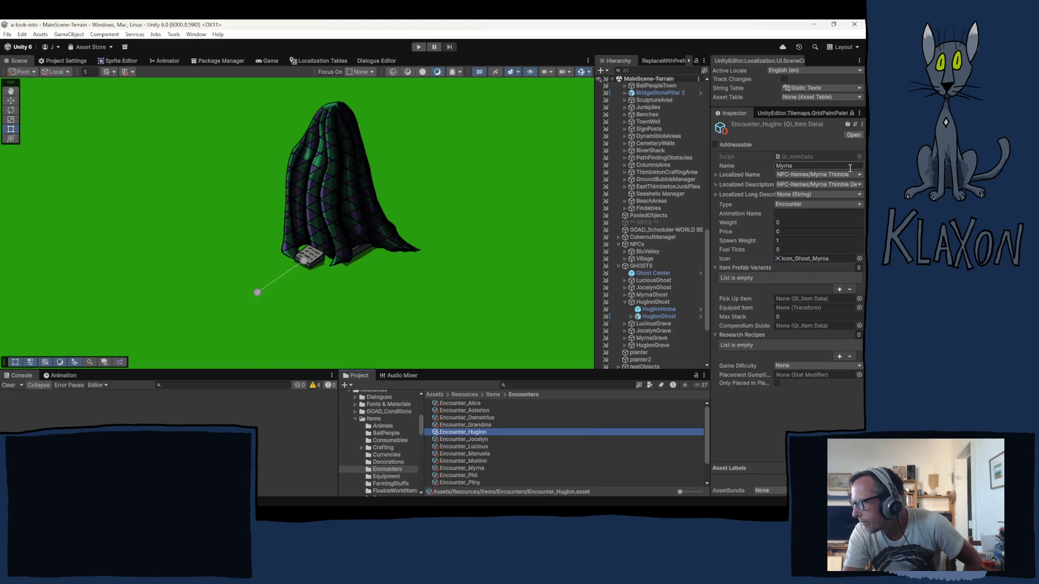
left_click(803, 165)
type("Huginn")
- Set Localized Name to NPC-Names/Huginn and Localized Description to NPC-Names/Huginn Description
left_click(832, 174)
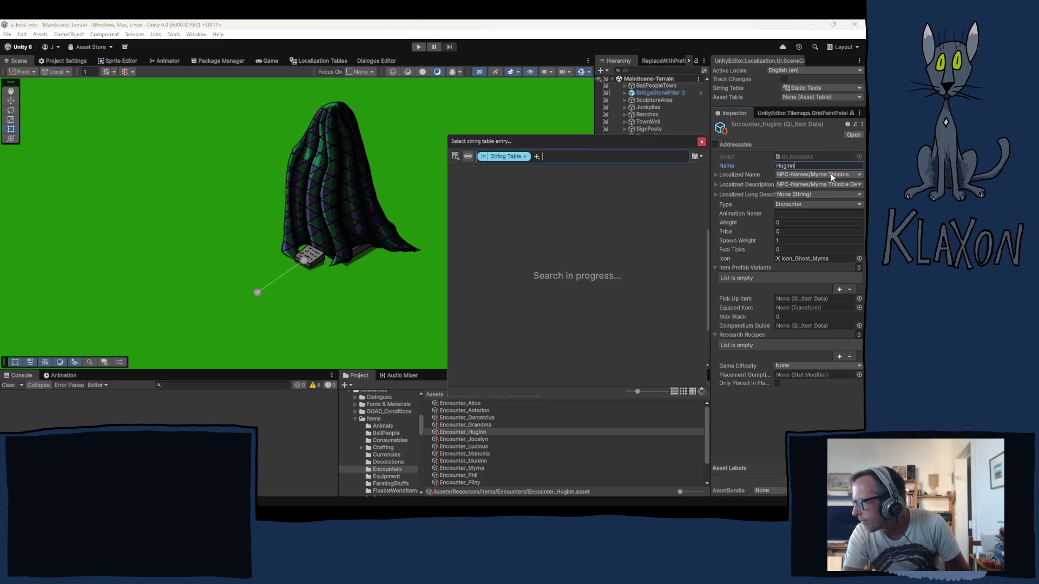
type("huginn")
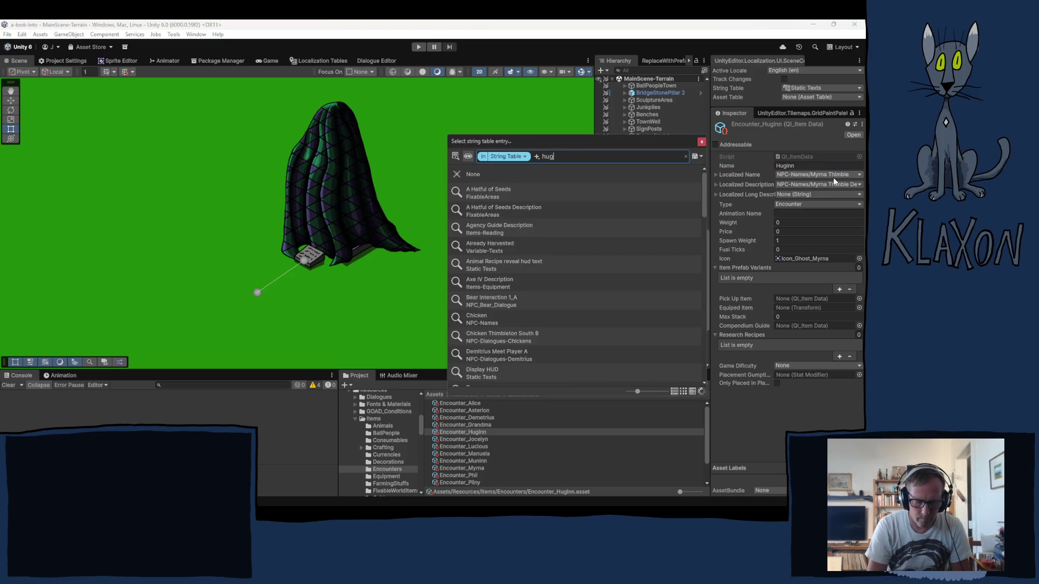
left_click(689, 190)
left_click(702, 142)
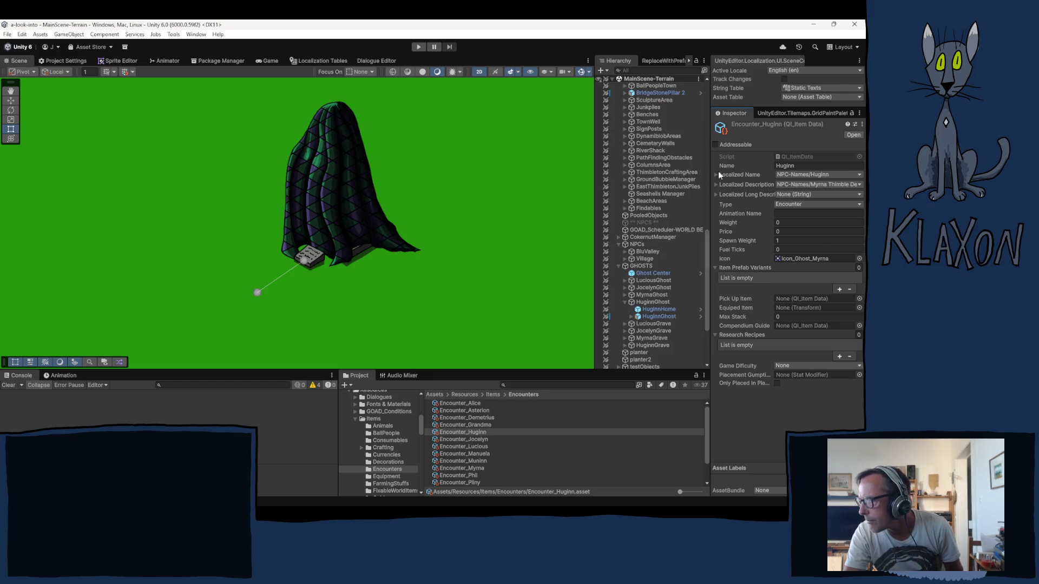
left_click(837, 184)
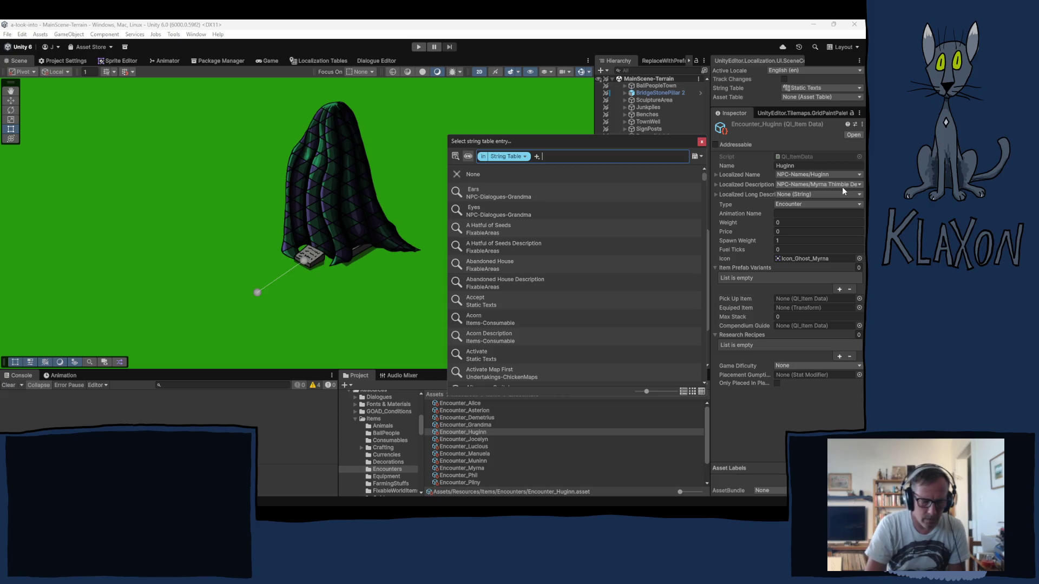
type("huginn")
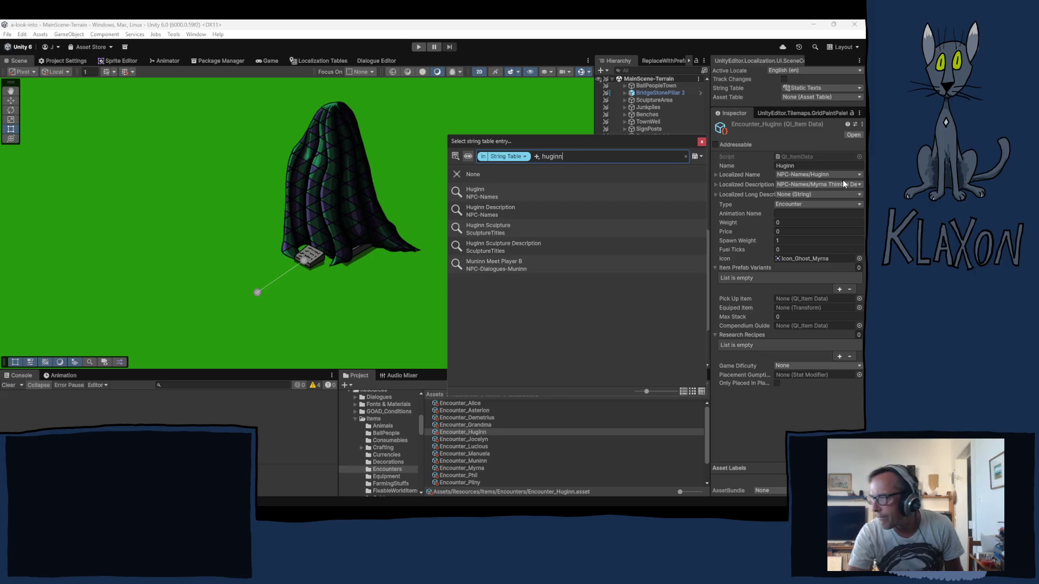
left_click(506, 211)
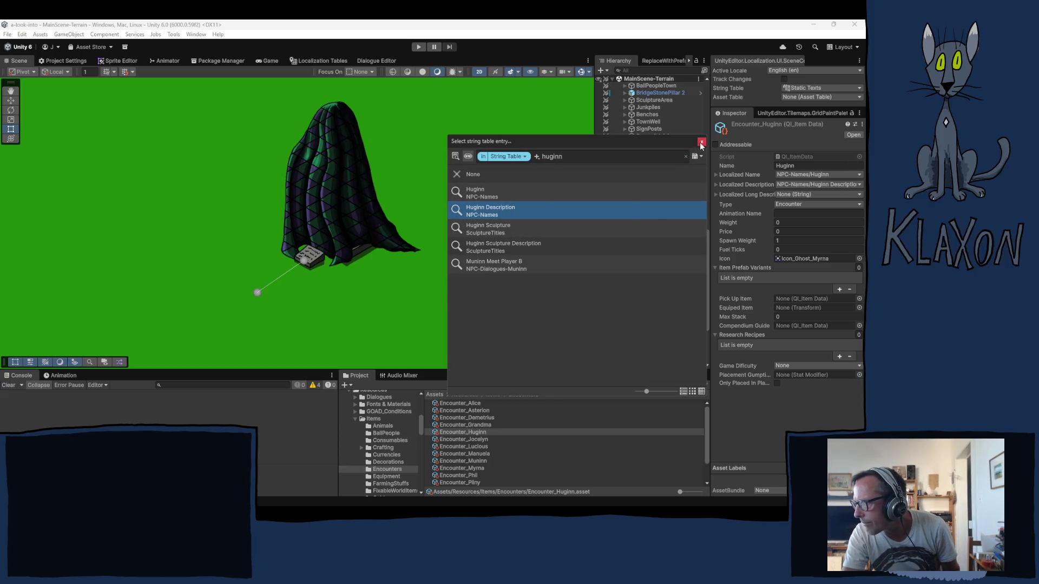
left_click(702, 142)
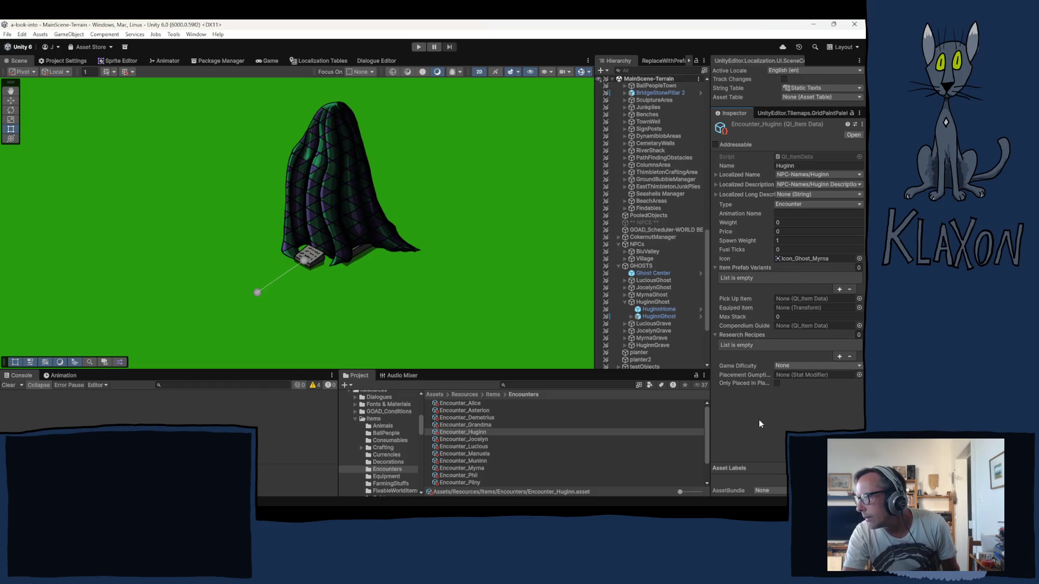
left_click(800, 258)
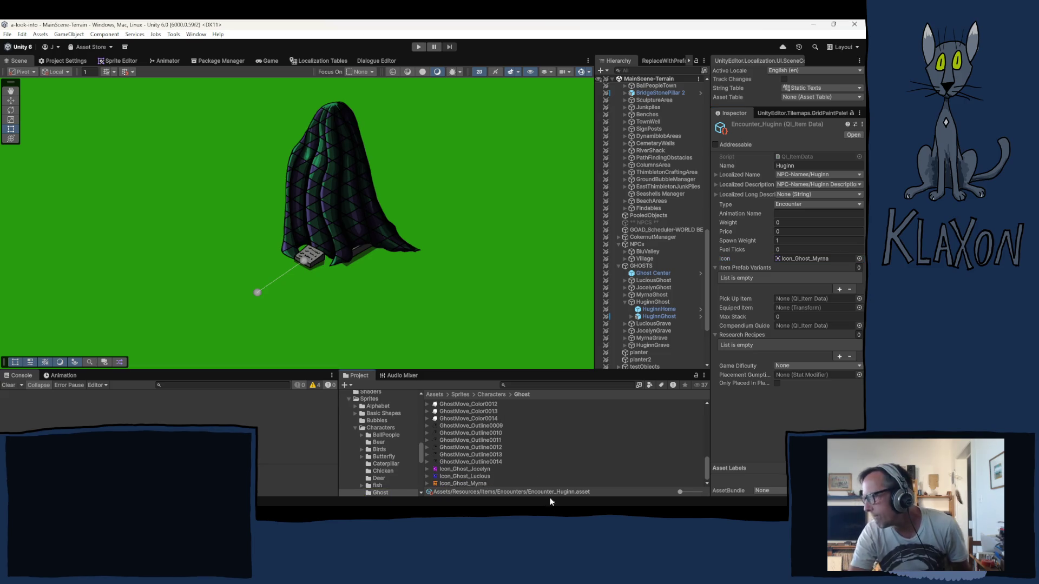
- Expand HuginnGhost > CorrectionZ > SlopeObject > Ghost > Sprites and select Ghost_Color
left_click(663, 316)
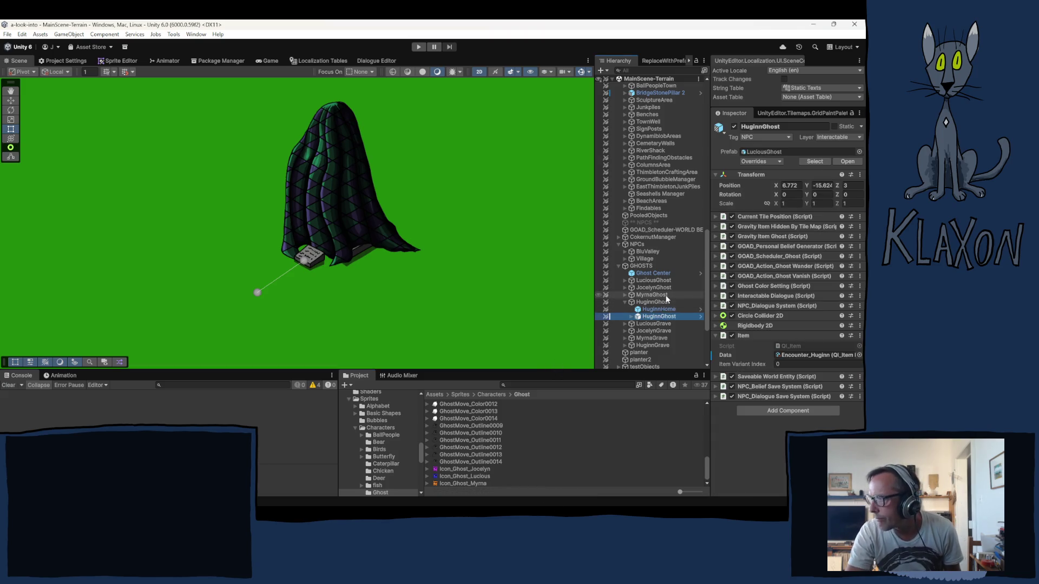
left_click(631, 316)
left_click(637, 323)
left_click(643, 331)
left_click(664, 338)
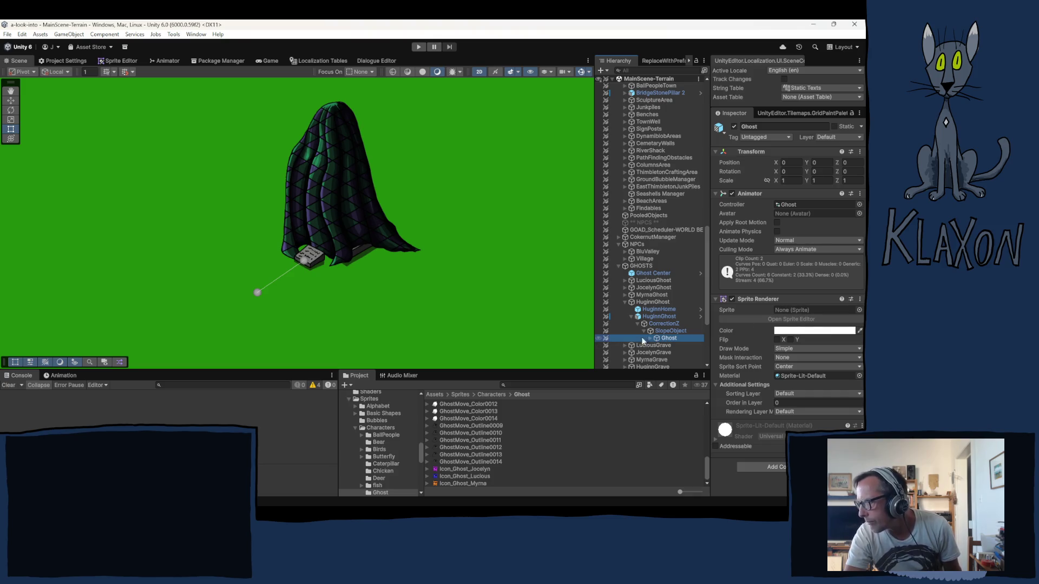
left_click(650, 337)
left_click(657, 345)
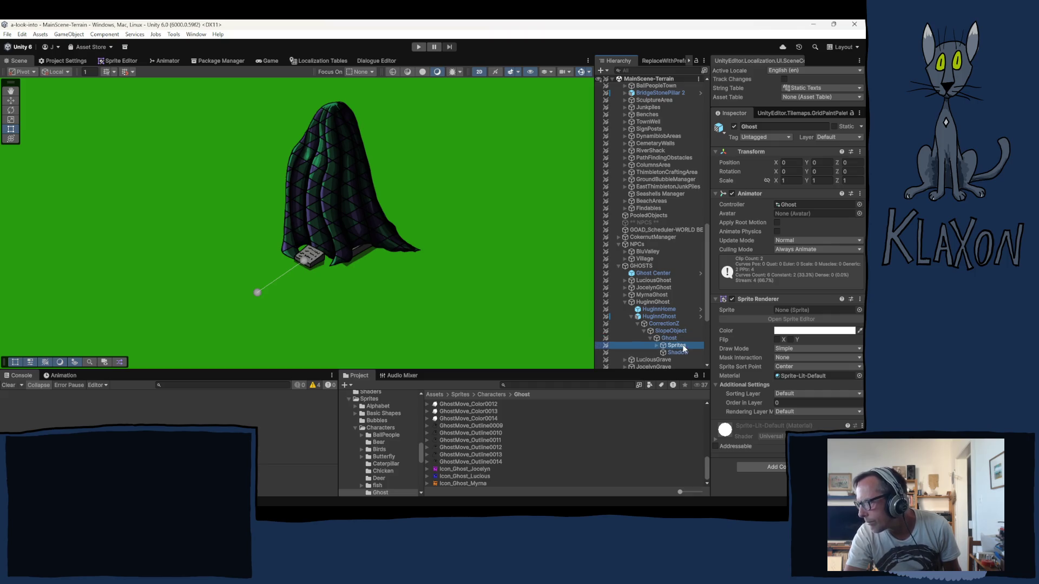
left_click(657, 346)
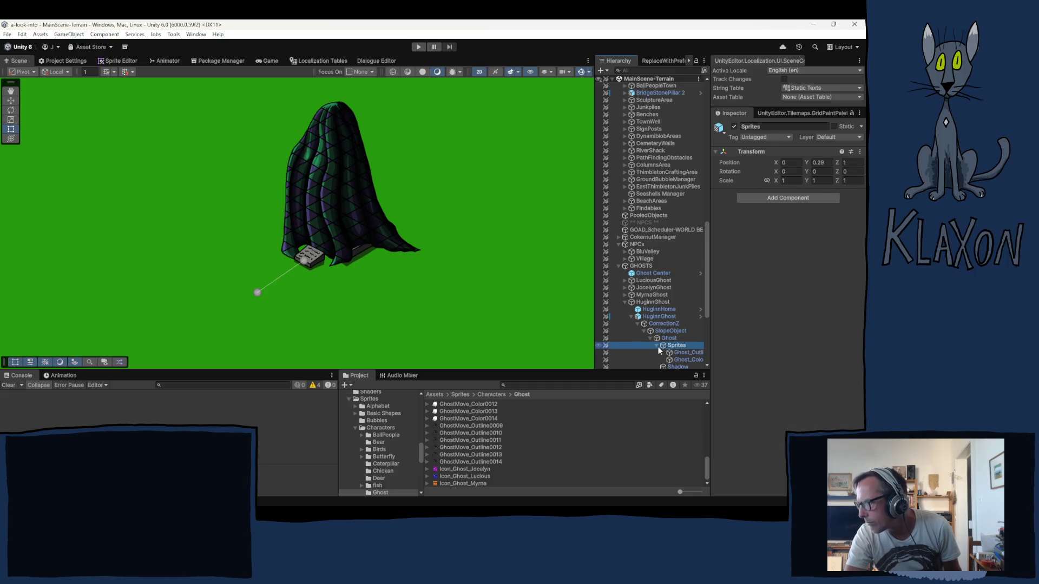
left_click(684, 358)
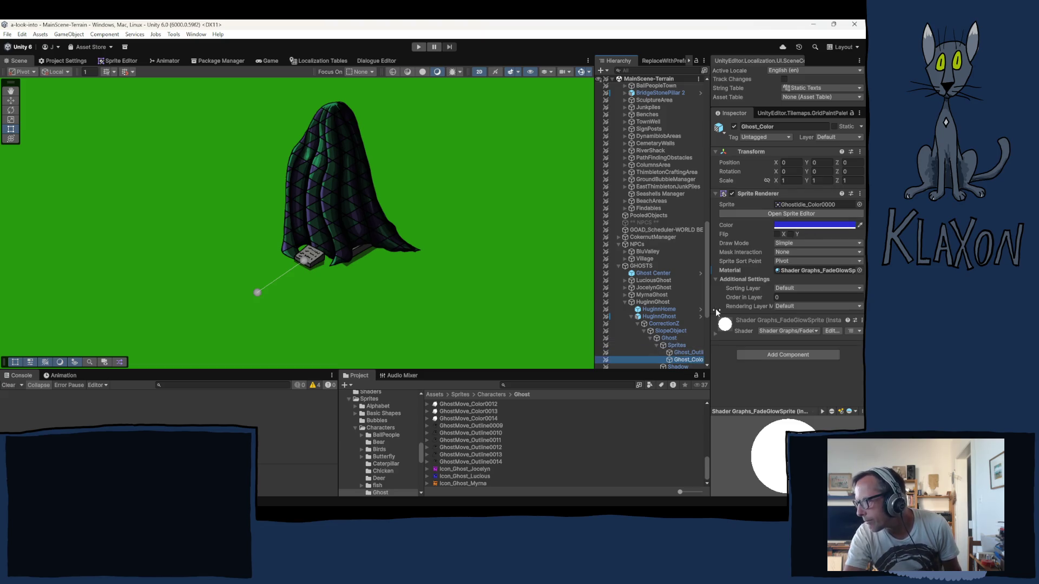
- Expand LuciousGhost's matching hierarchy, compare its Ghost_Color, then reselect Huginn's Ghost_Color
left_click(625, 280)
left_click(632, 295)
left_click(638, 302)
left_click(645, 309)
left_click(651, 317)
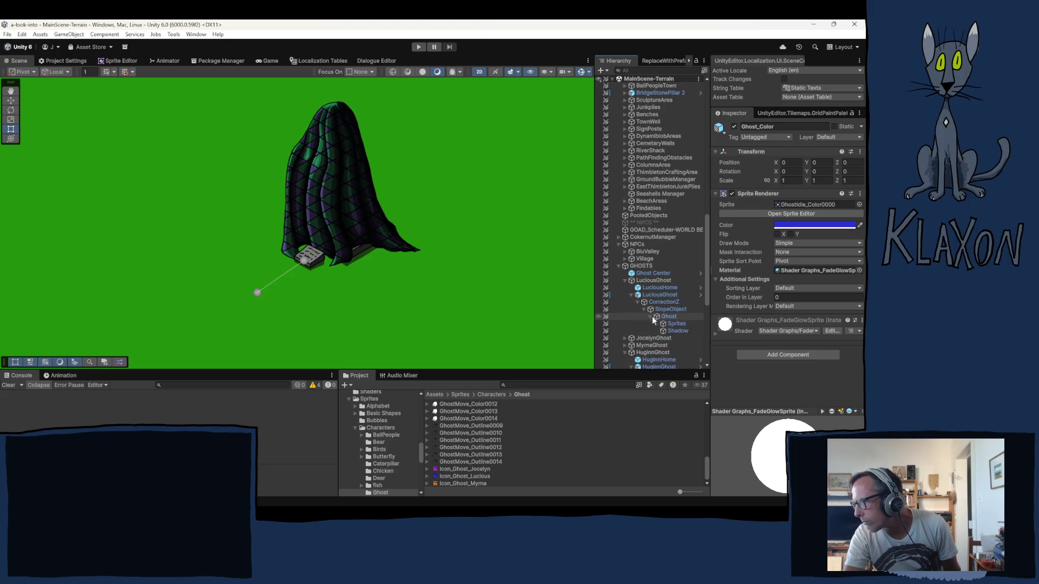
left_click(657, 324)
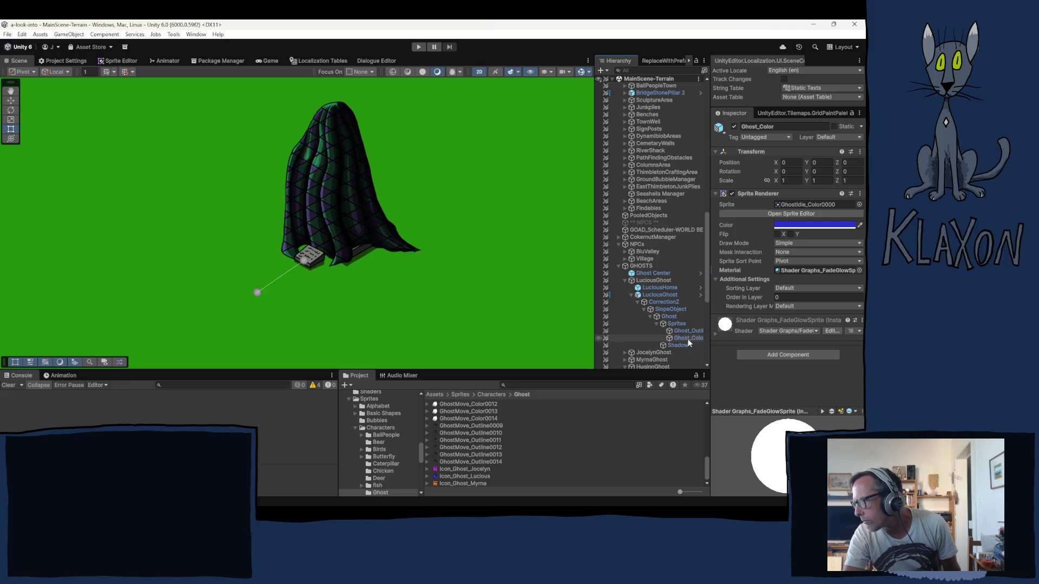
left_click(687, 338)
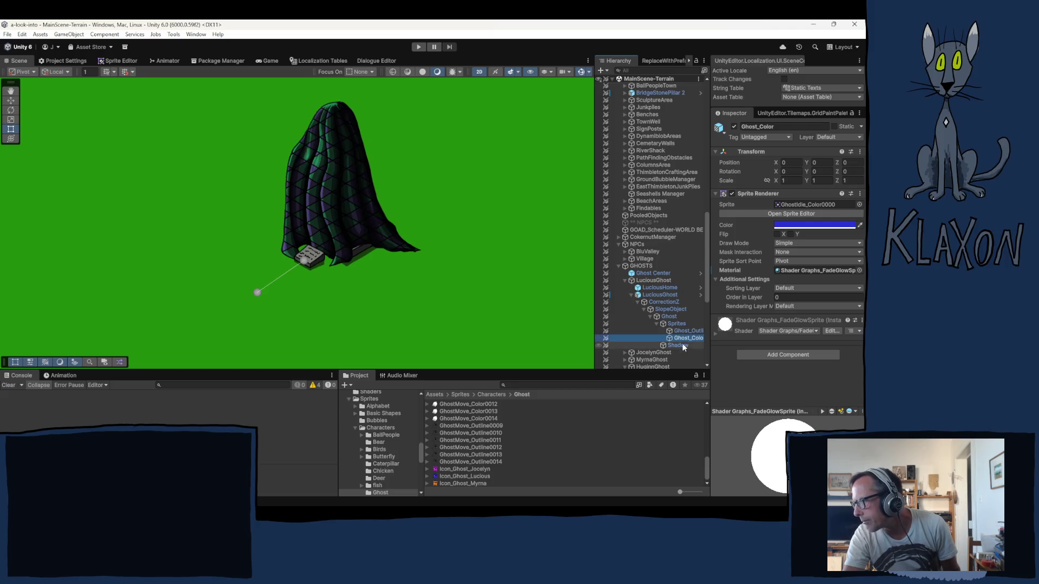
scroll(671, 333, "down", 5)
left_click(688, 317)
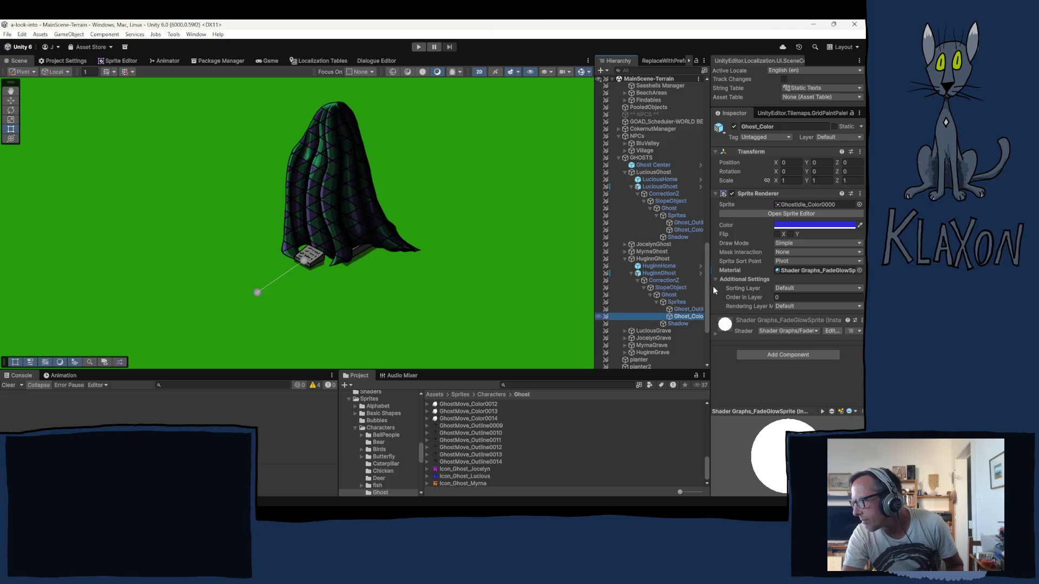
- Change the Ghost_Color Sprite Renderer tint from blue to green
left_click(802, 225)
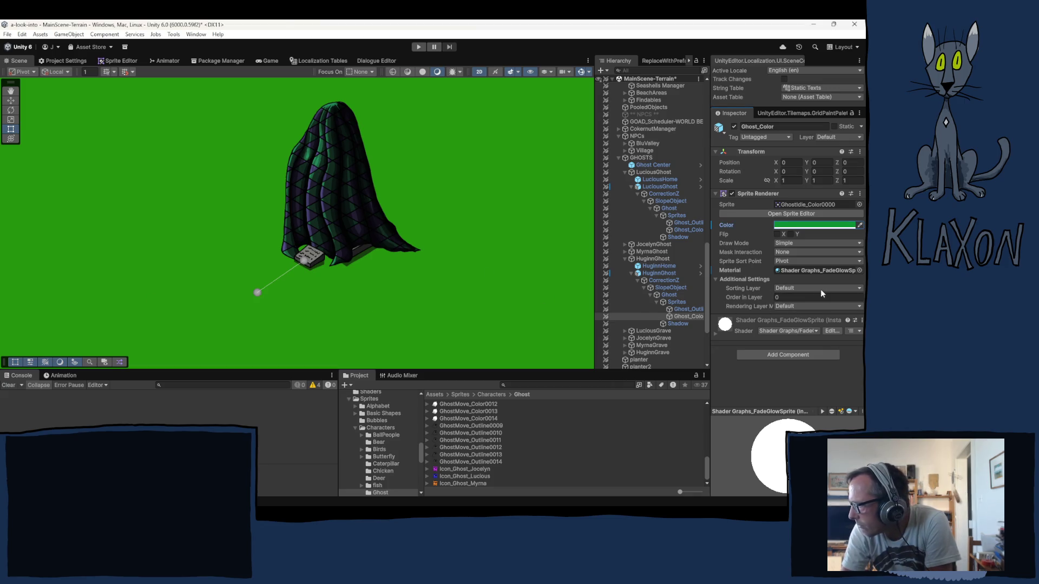
left_click(798, 226)
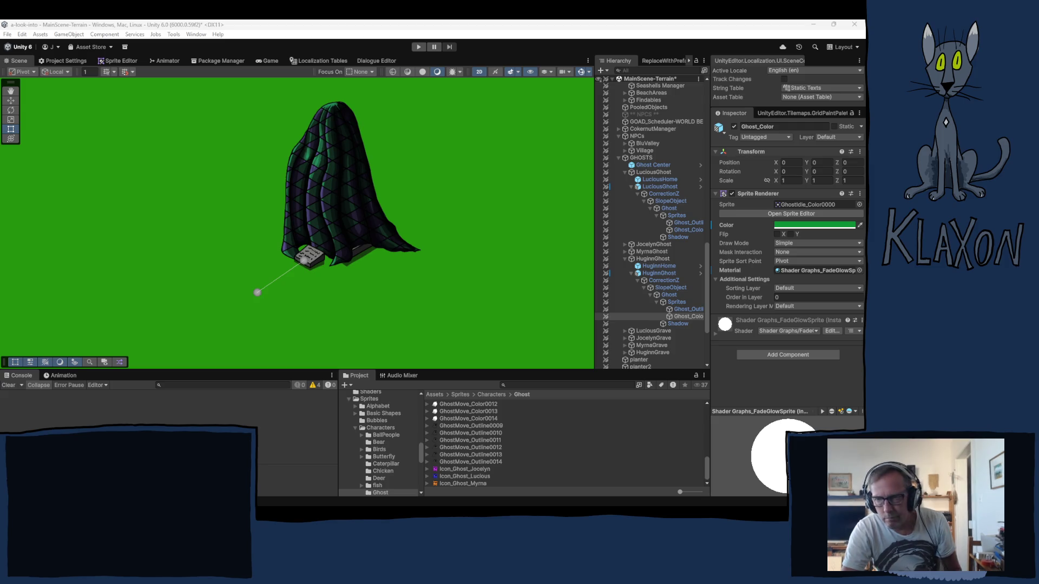
key("Escape")
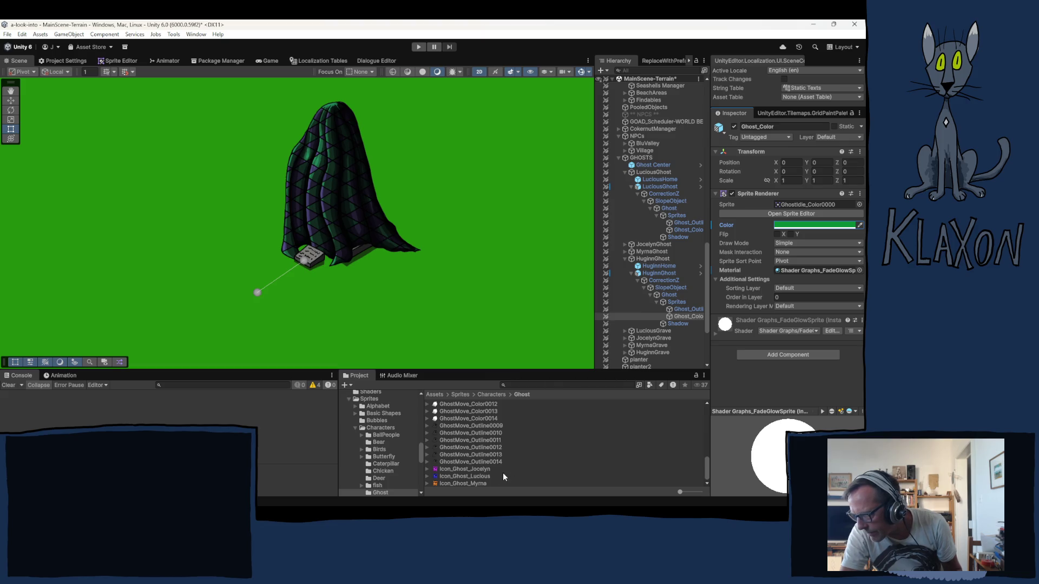
- Select the BlankIcon_Ghost asset in the Project's Ghost sprites folder
scroll(487, 460, "up", 10)
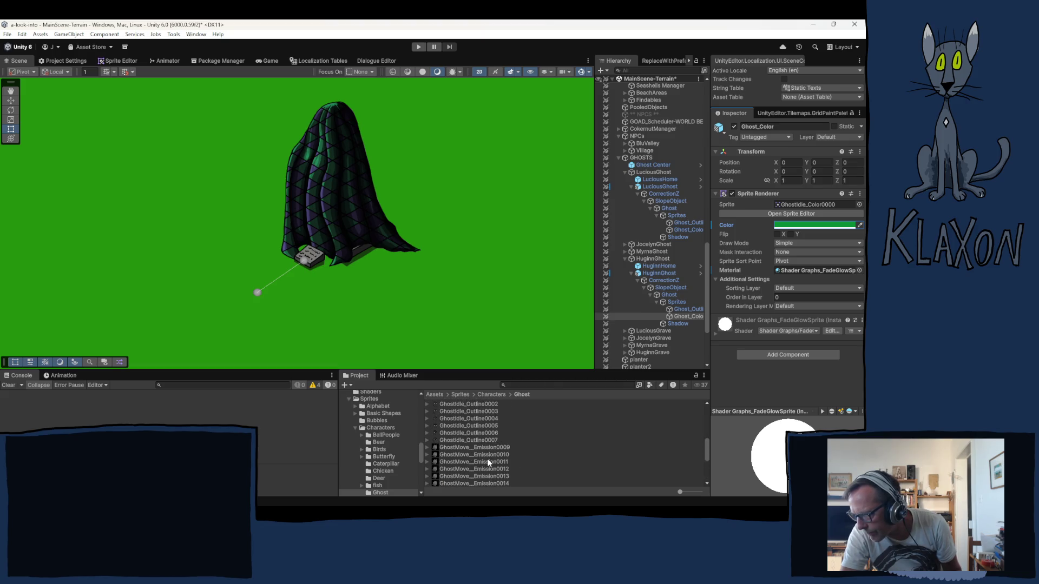
scroll(488, 463, "up", 5)
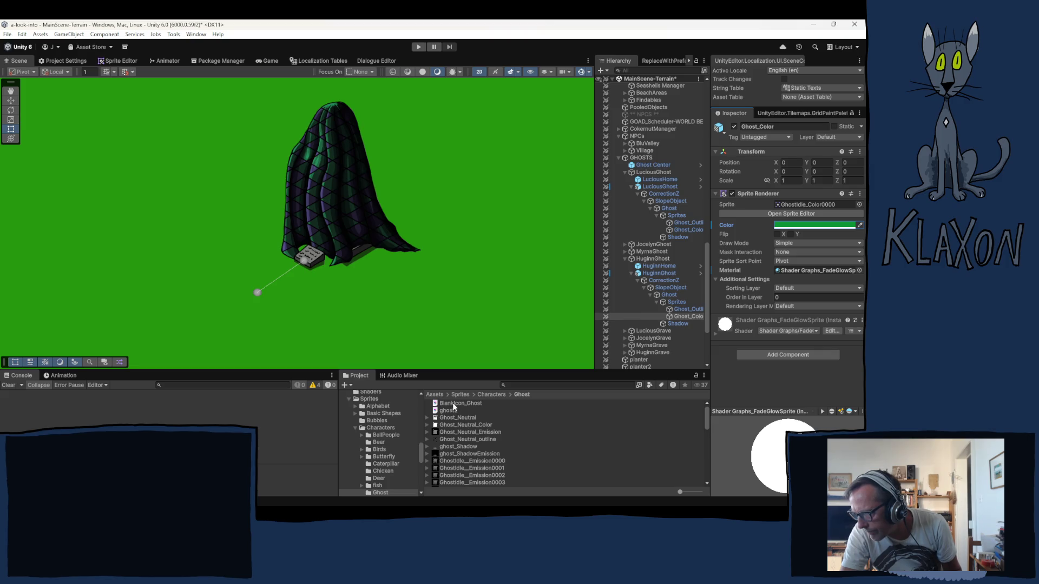
left_click(452, 402)
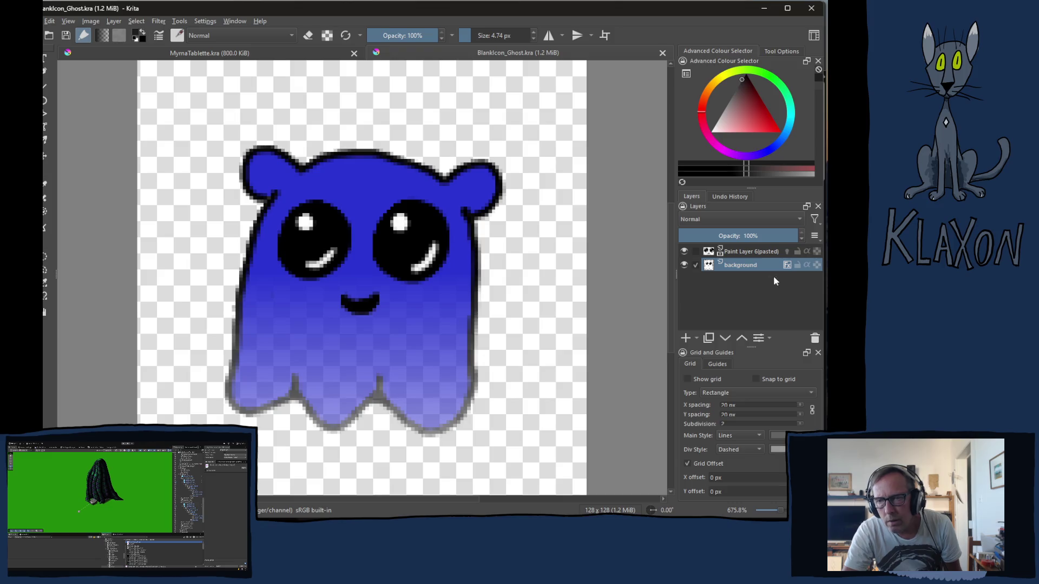
- Change the background layer's Colour Overlay style to green 068735
left_click(787, 264)
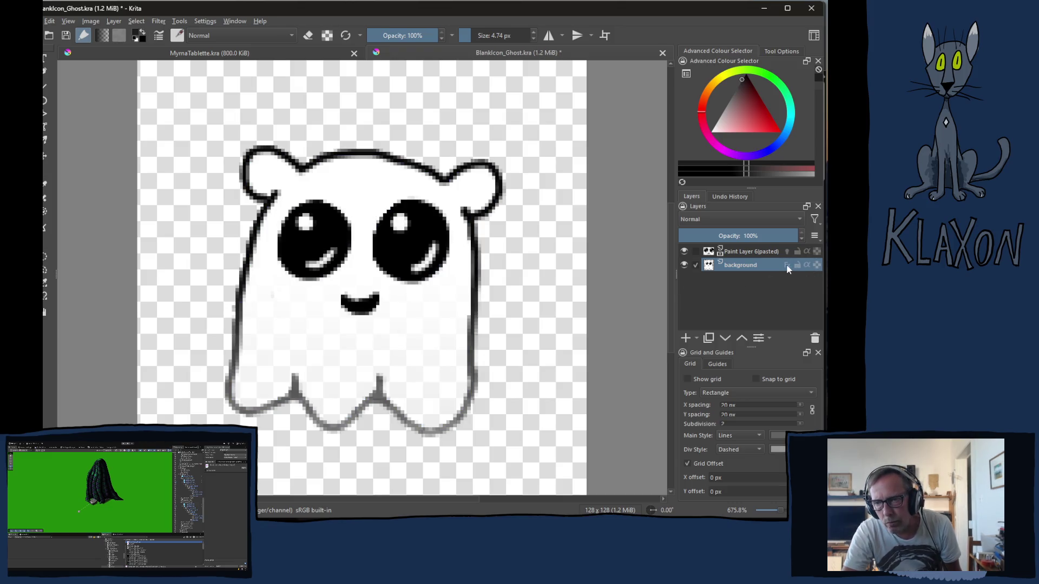
left_click(787, 265)
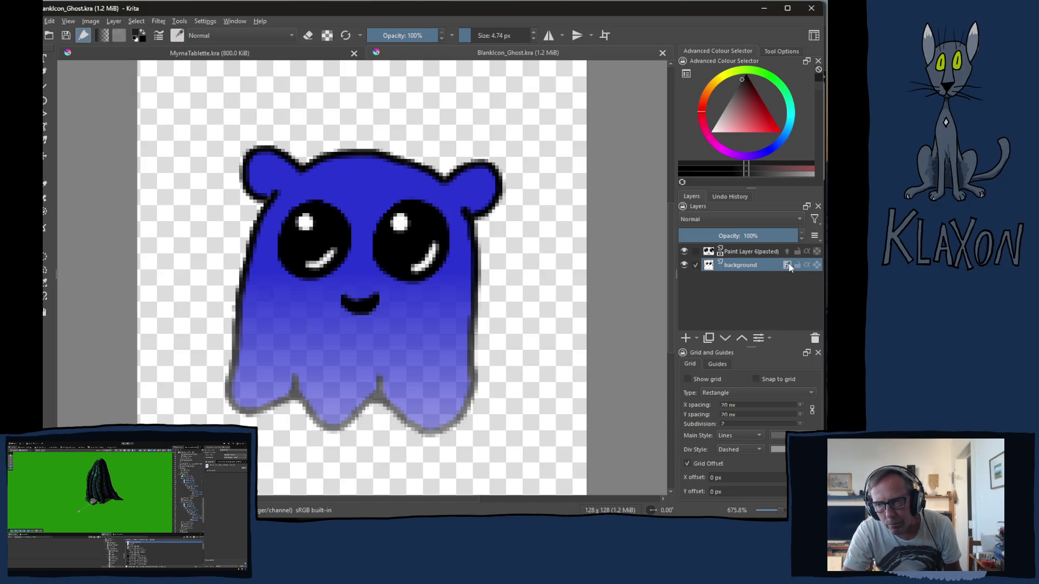
right_click(789, 268)
left_click(709, 285)
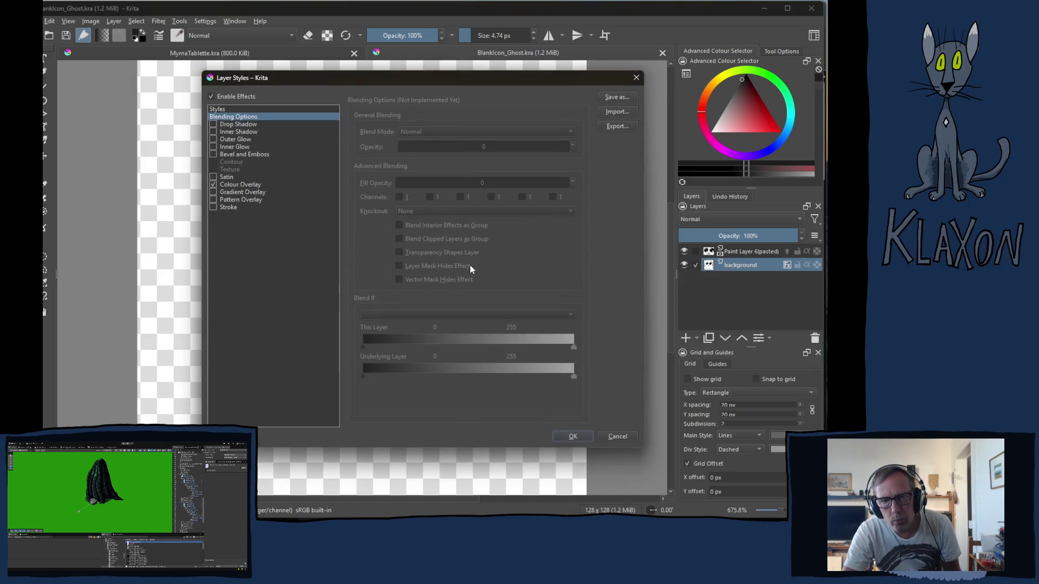
left_click(240, 184)
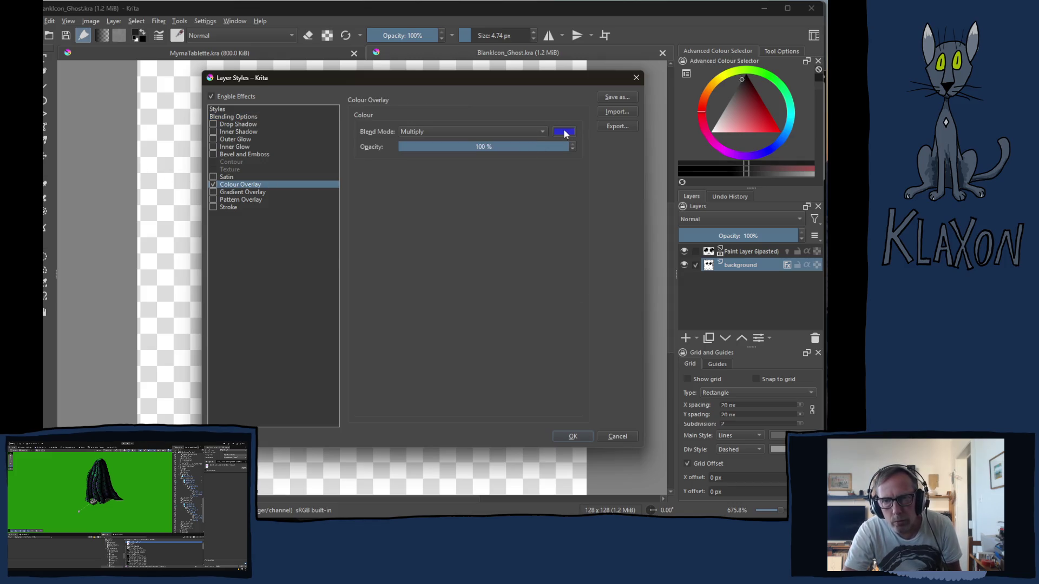
left_click(564, 132)
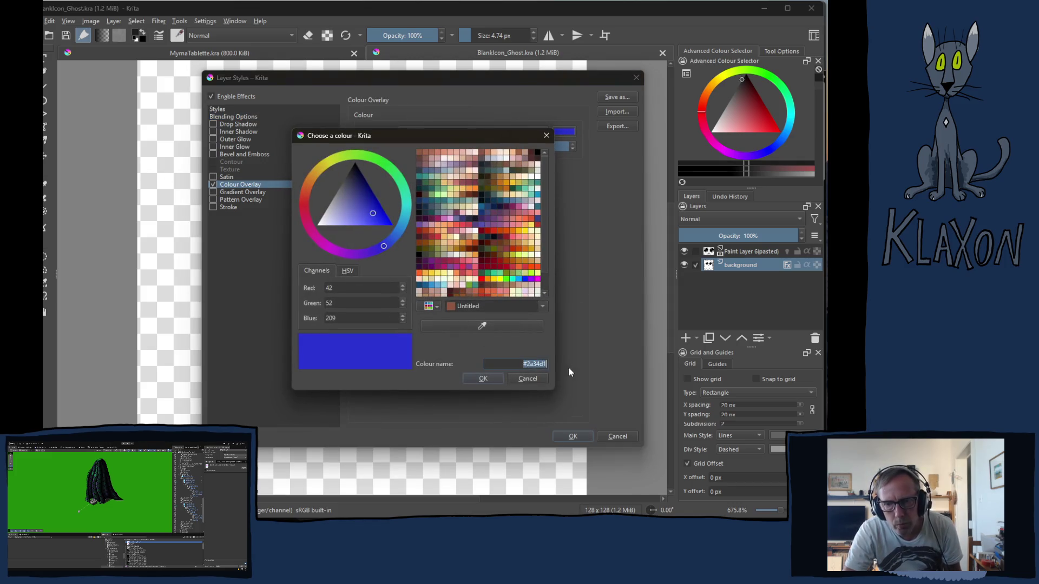
type("068735")
left_click(492, 381)
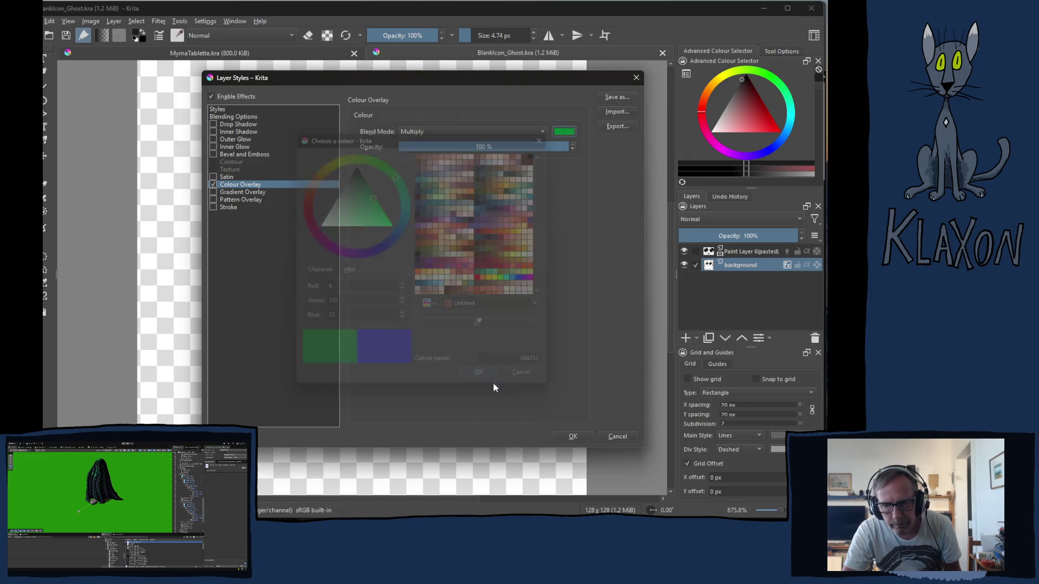
left_click(575, 437)
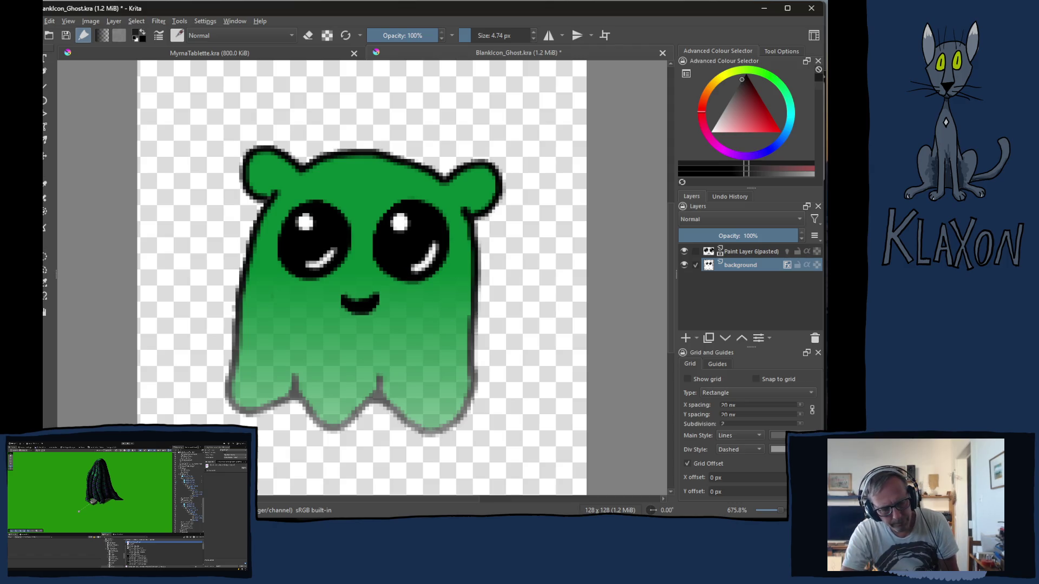
key("ctrl+shift+e")
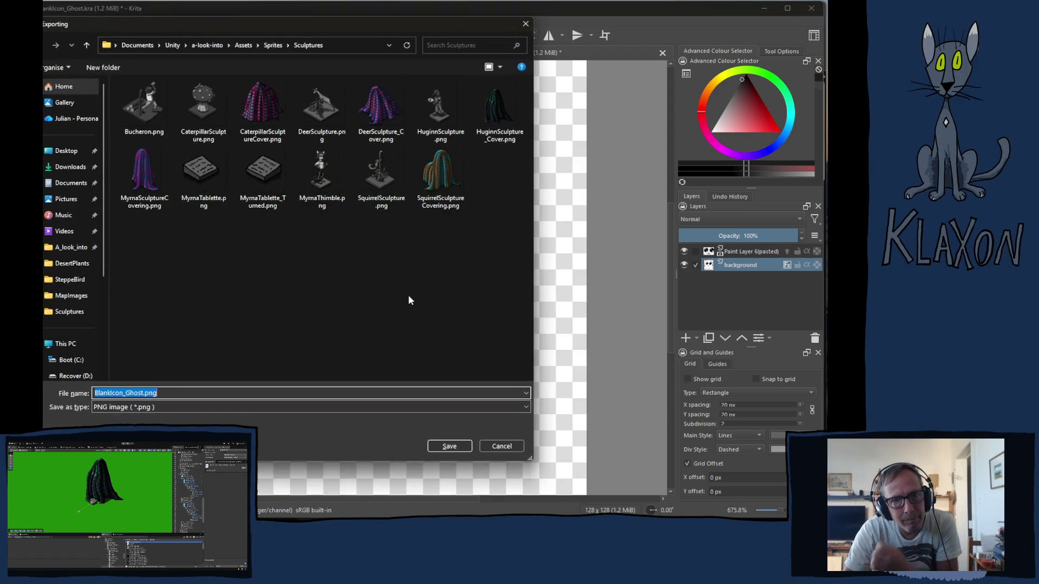
- Export the icon as Icon_Ghost_Huginn.png into Assets/Sprites/Characters/Ghost with default PNG options
left_click(275, 46)
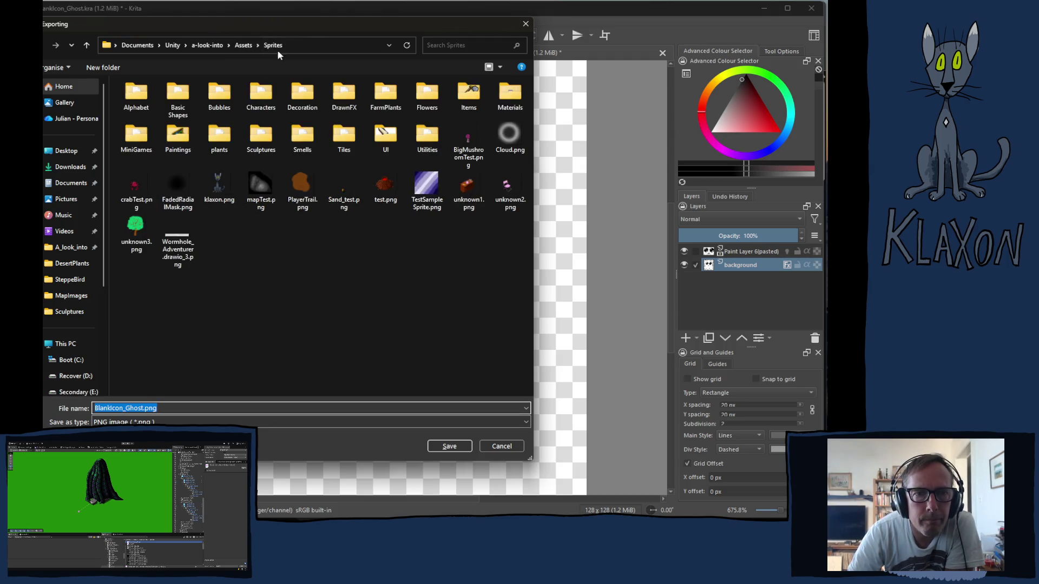
double_click(263, 94)
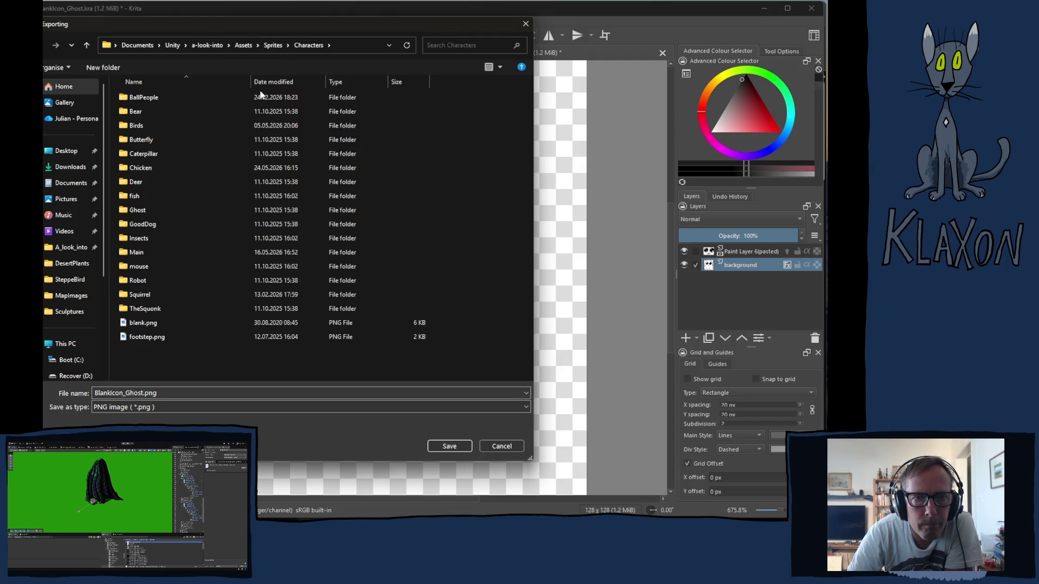
double_click(138, 210)
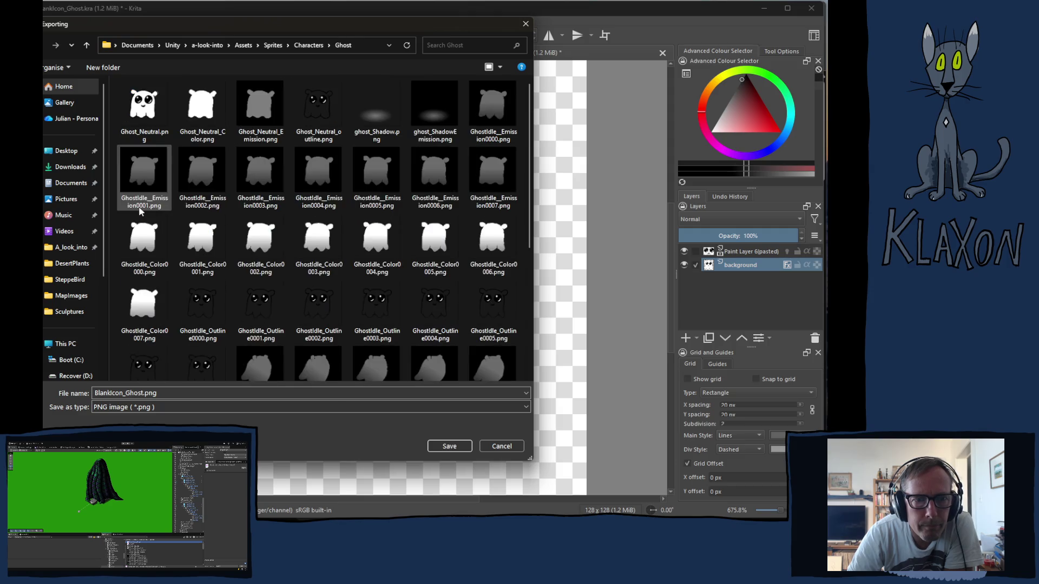
scroll(290, 271, "down", 5)
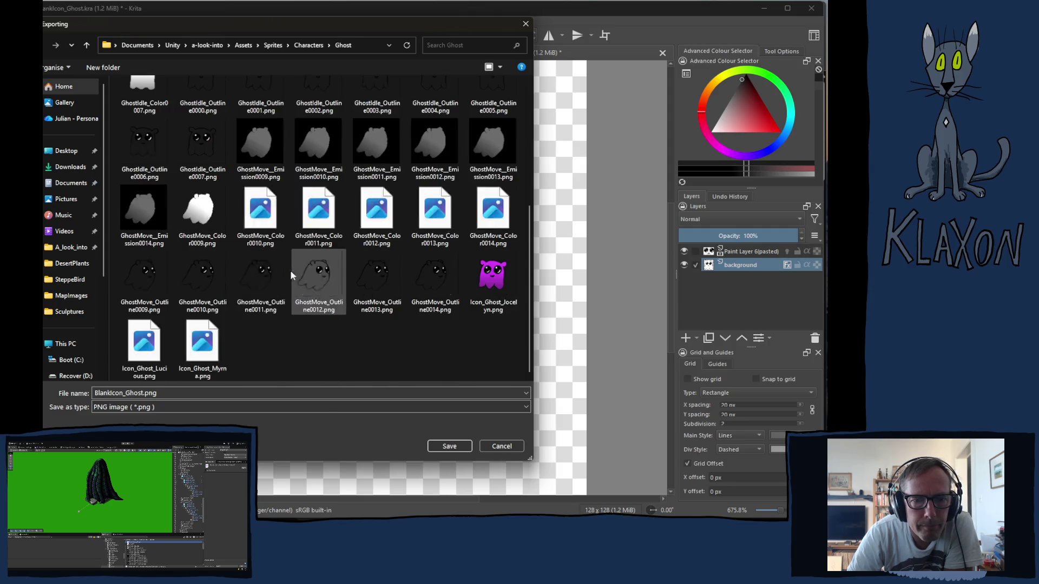
left_click(199, 336)
double_click(138, 393)
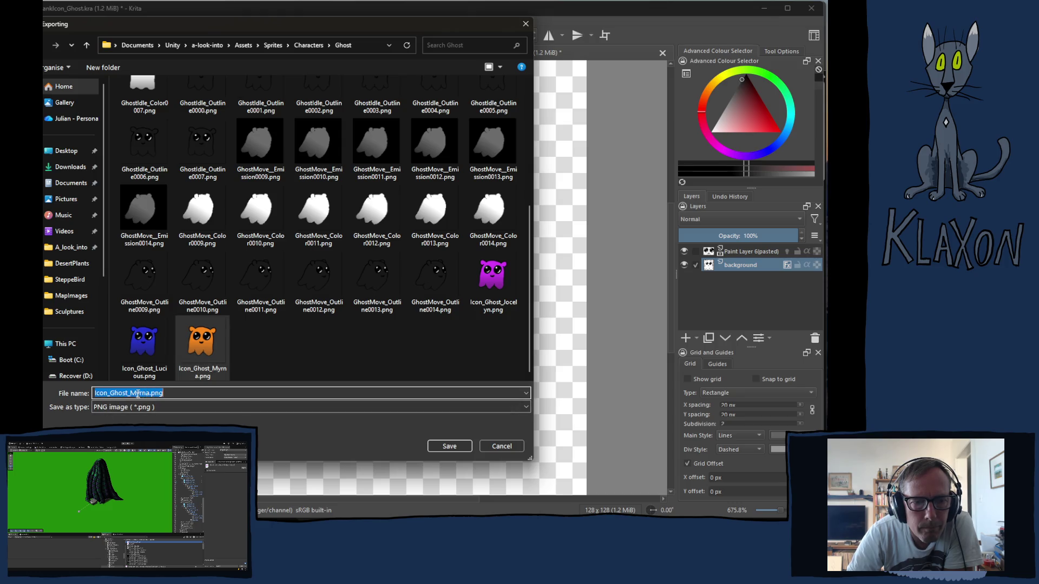
left_click(137, 394)
double_click(138, 394)
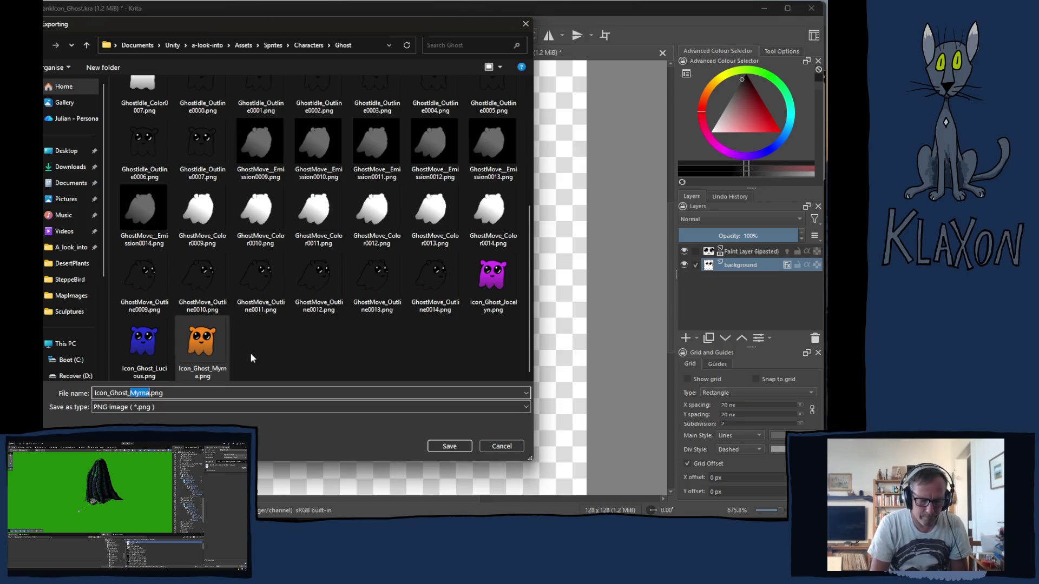
type("Huginn")
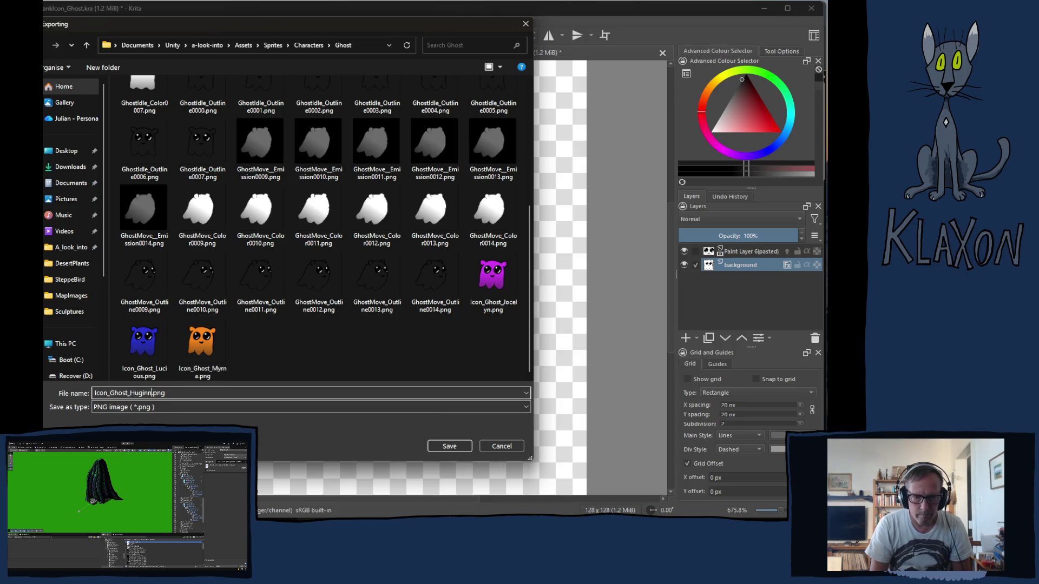
left_click(448, 448)
left_click(478, 377)
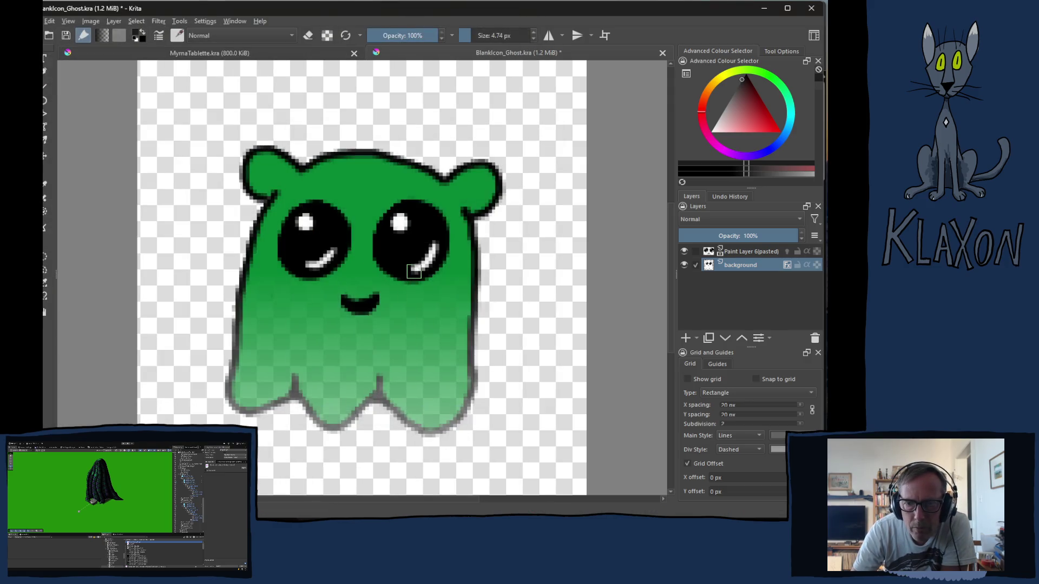
- Open HuginnGhost's Encounter_Huginn item data and drag Icon_Ghost_Huginn into its Icon field, replacing Icon_Ghost_Myrna
key("alt+Tab")
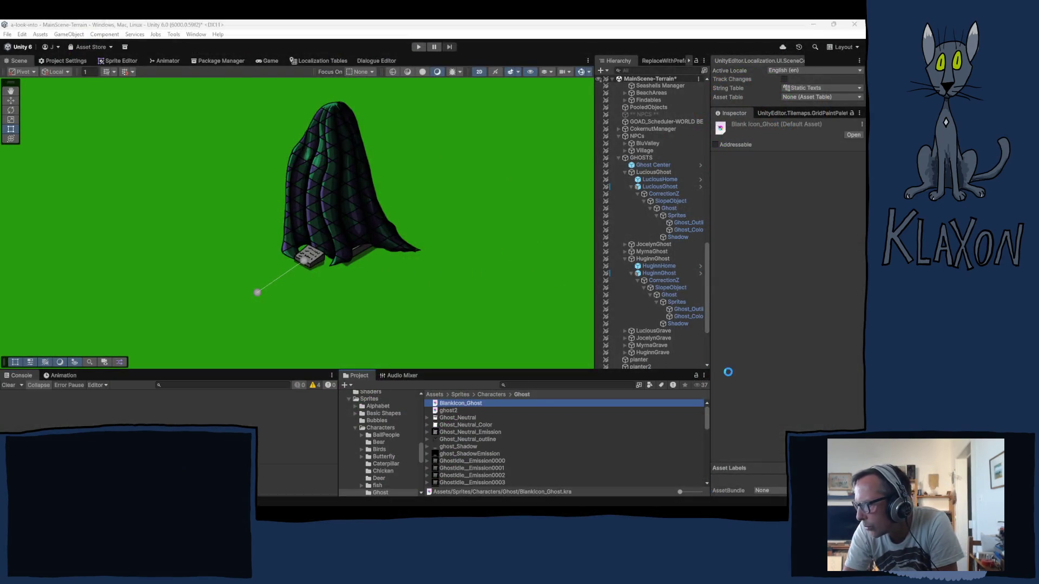
left_click(684, 316)
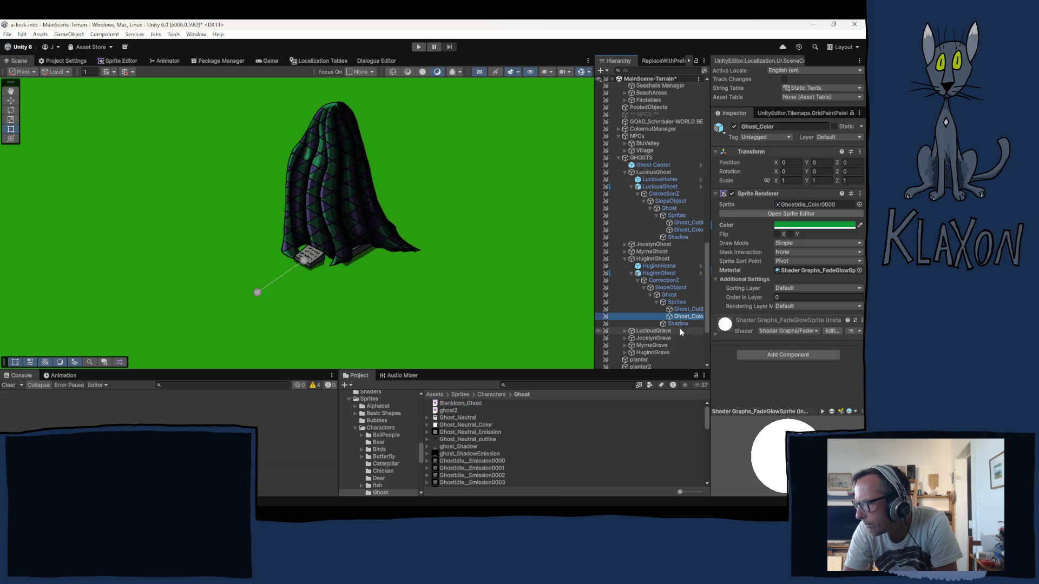
left_click(662, 275)
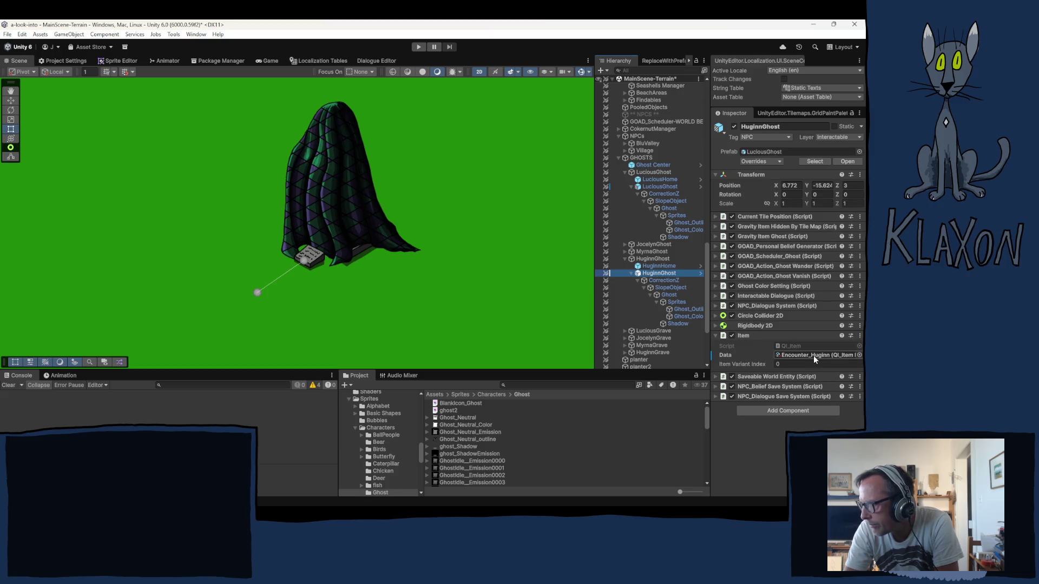
left_click(814, 356)
left_click(454, 433)
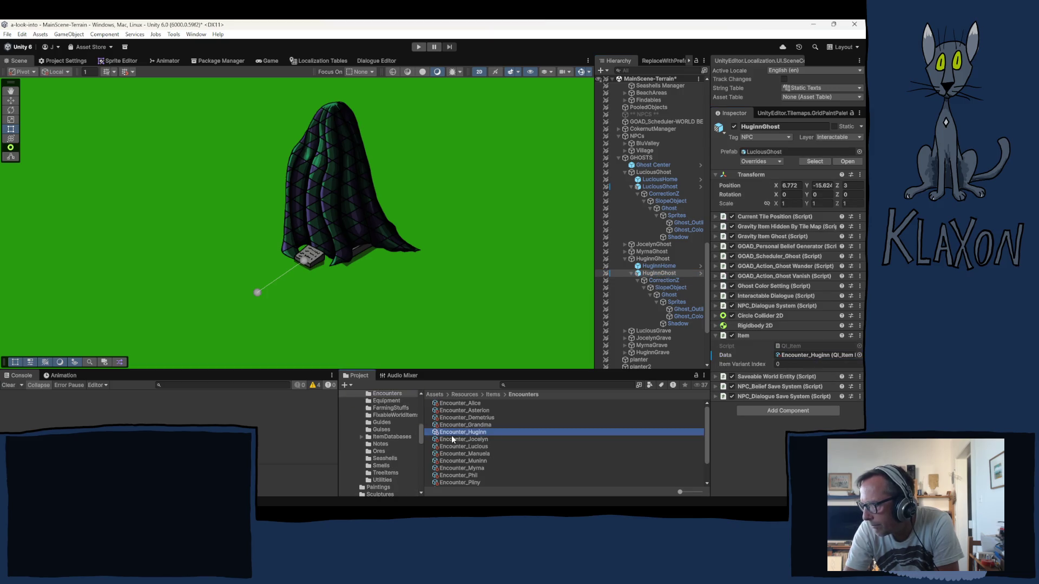
left_click(813, 259)
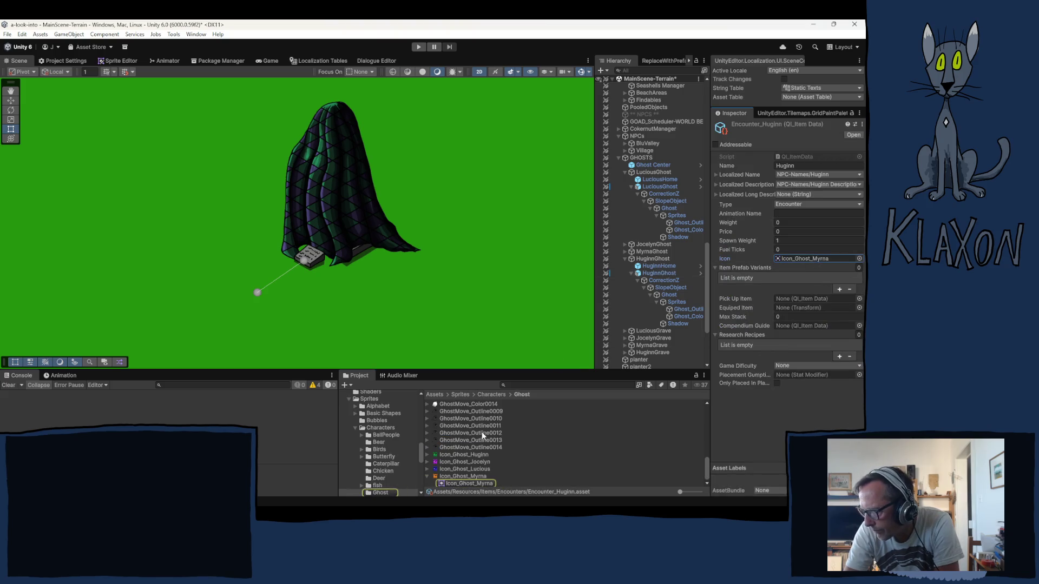
mouse_move(461, 455)
left_mouse_down()
mouse_move(557, 428)
mouse_move(844, 300)
mouse_move(812, 228)
mouse_move(800, 260)
left_mouse_up()
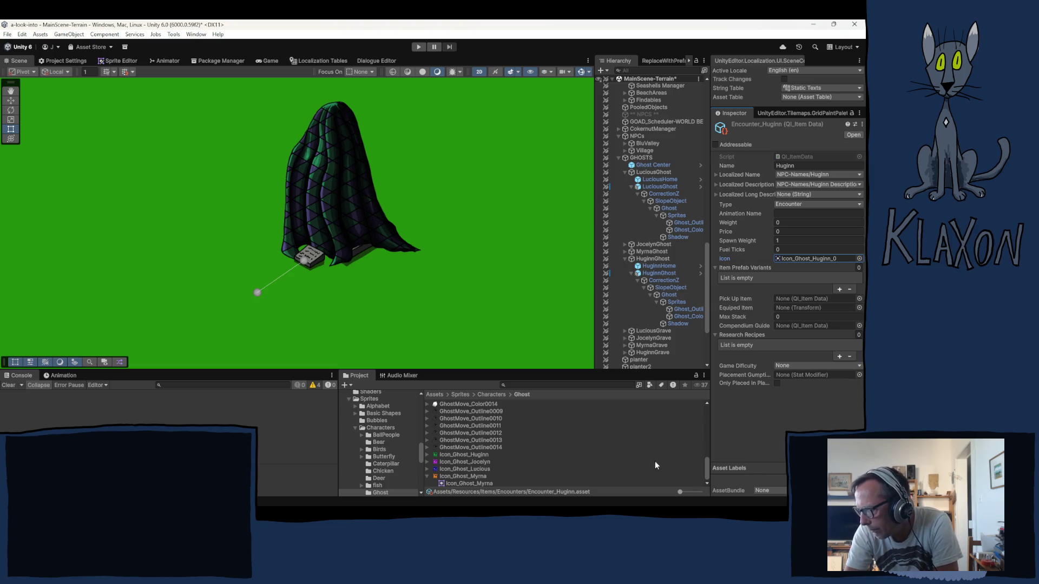
left_click(474, 456)
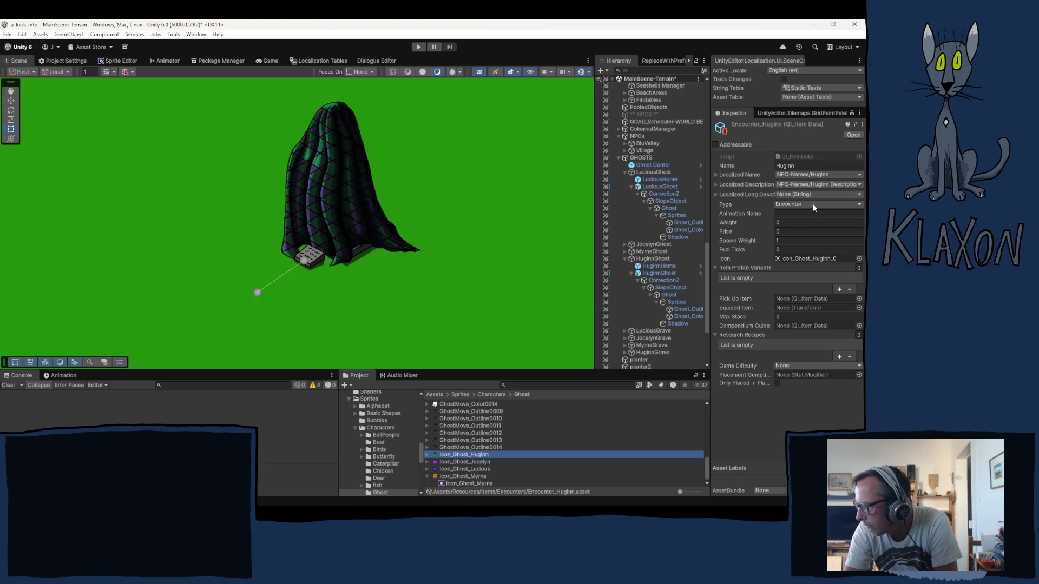
- Keep the Icon_Ghost_Huginn sprite in Single mode with 512 pixels per unit
left_click(797, 182)
left_click(803, 193)
left_click(807, 191)
type("512")
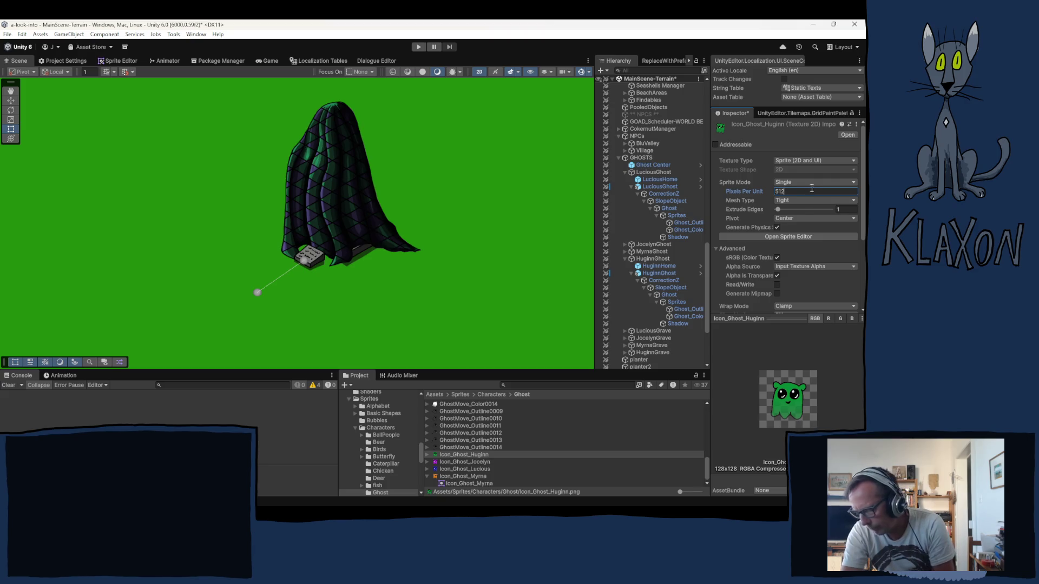
scroll(801, 265, "down", 5)
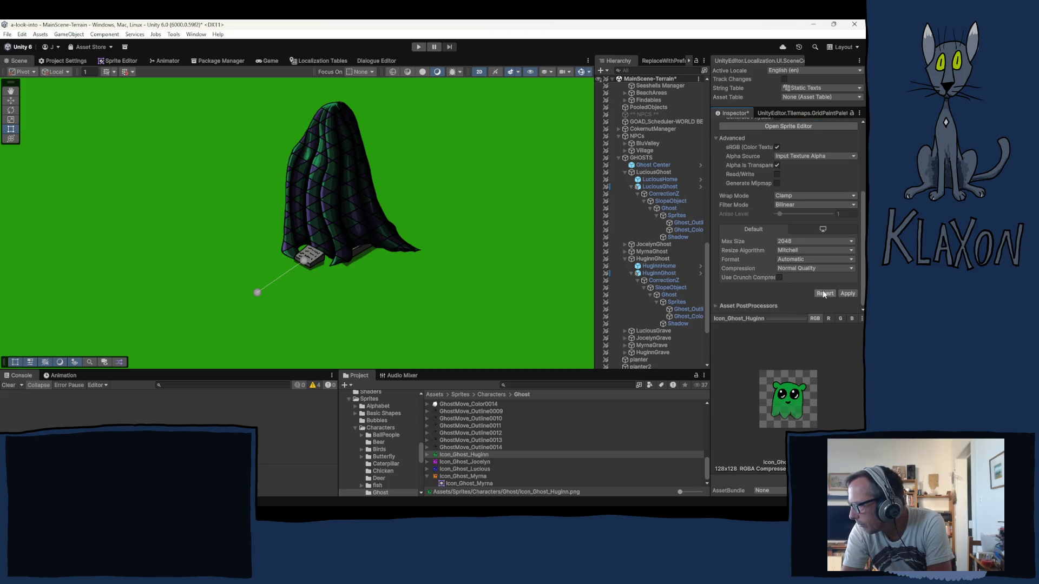
- Limit Icon_Ghost_Huginn's Max Size to 128 with Compression None and apply the import changes
left_click(802, 243)
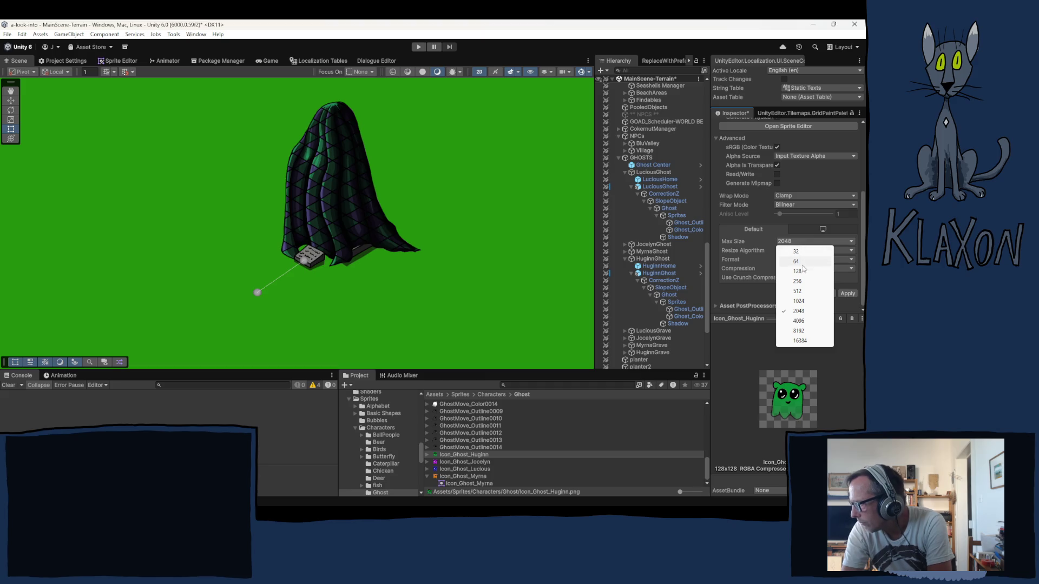
left_click(803, 271)
left_click(805, 268)
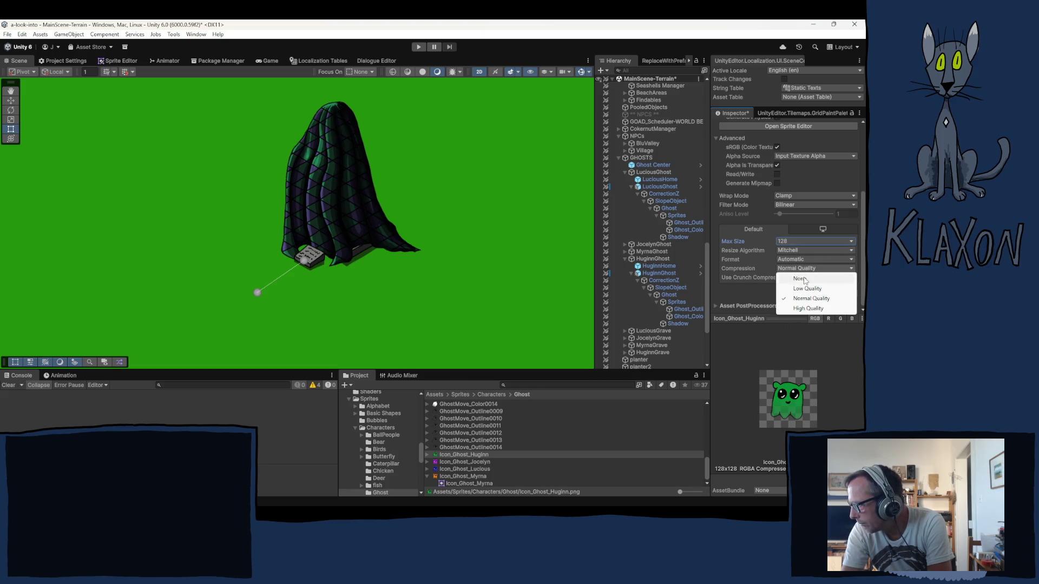
left_click(800, 279)
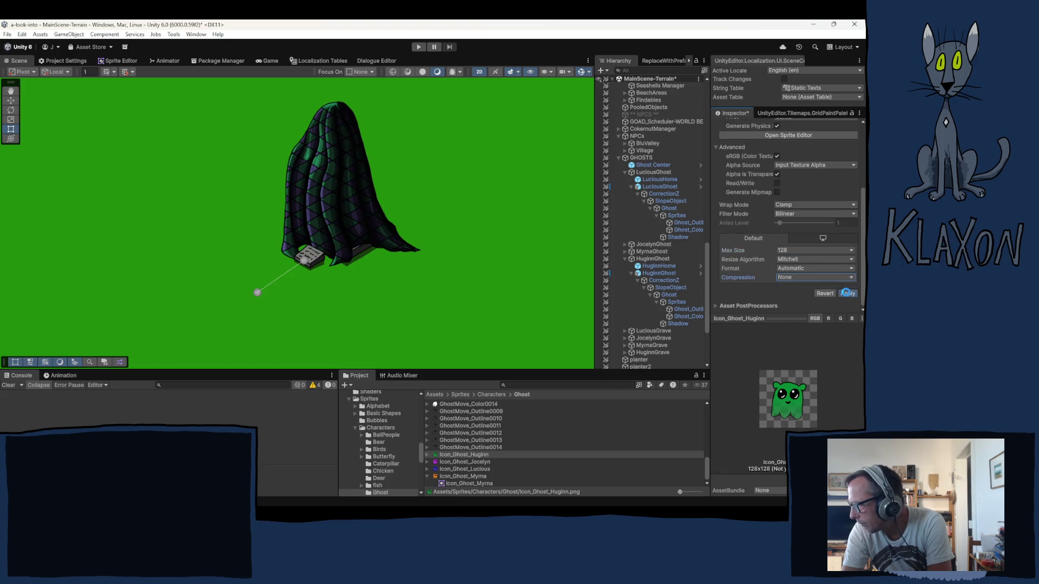
left_click(462, 475)
key("Return")
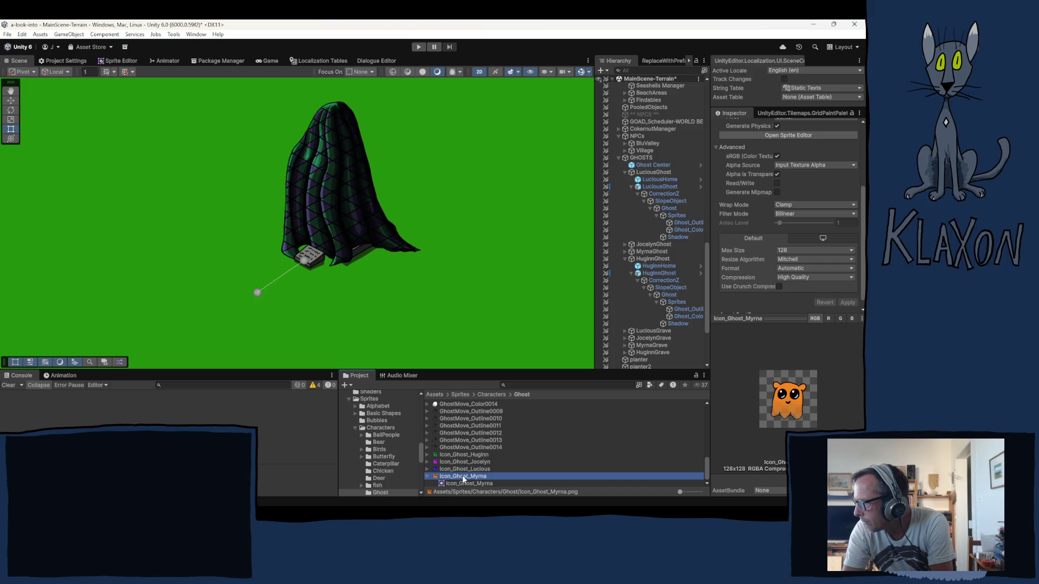
scroll(761, 276, "up", 3)
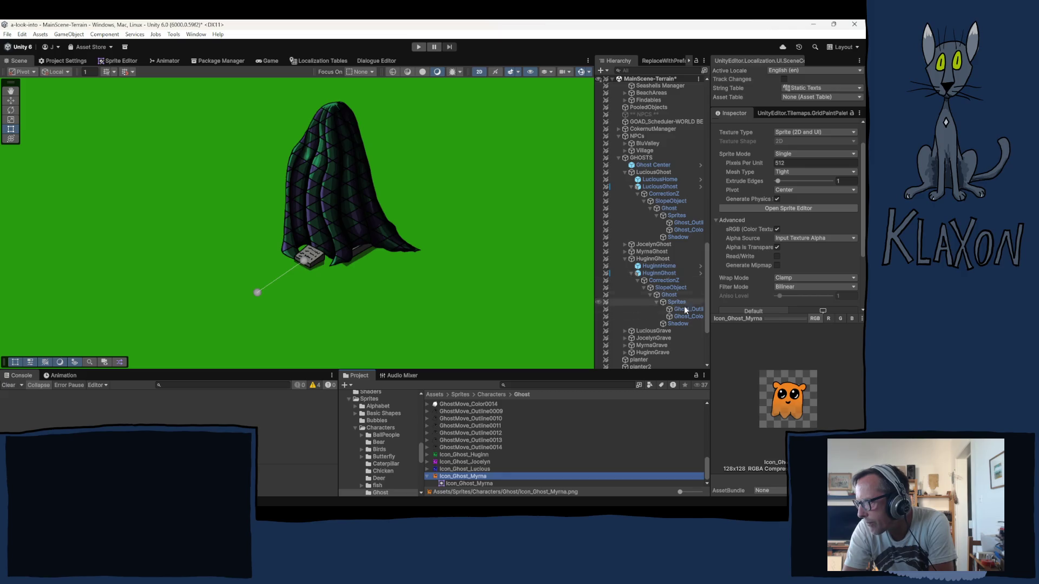
left_click(654, 274)
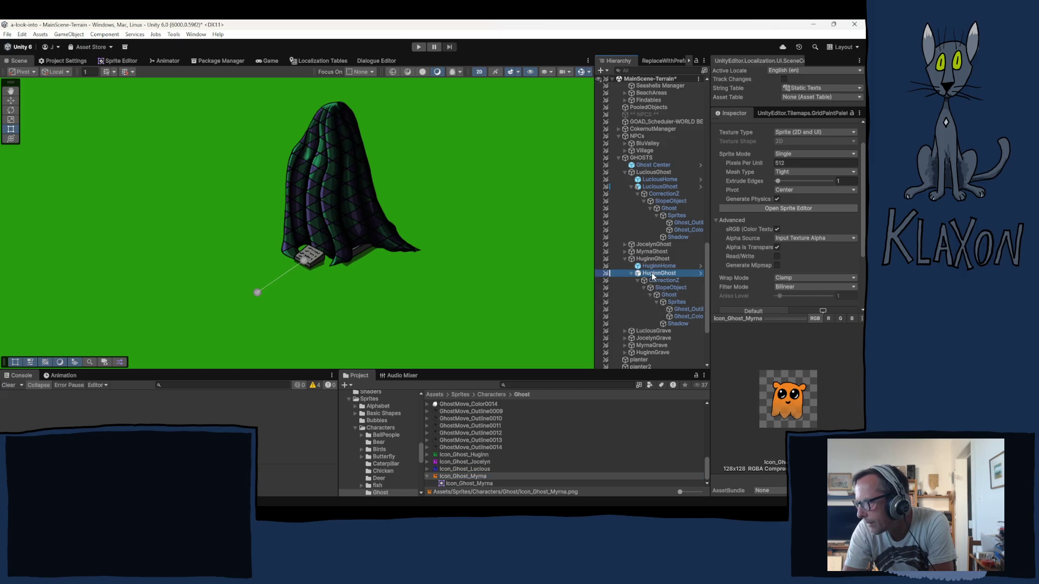
- Open HuginnGhost's Encounter_Huginn item data, then select LuciousGhost for comparison
left_click(804, 355)
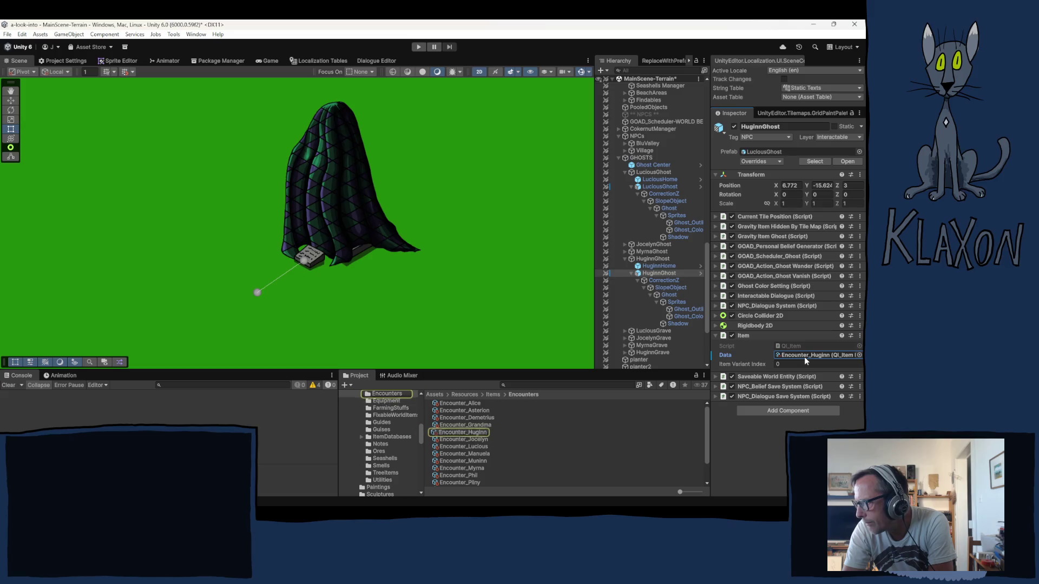
left_click(476, 432)
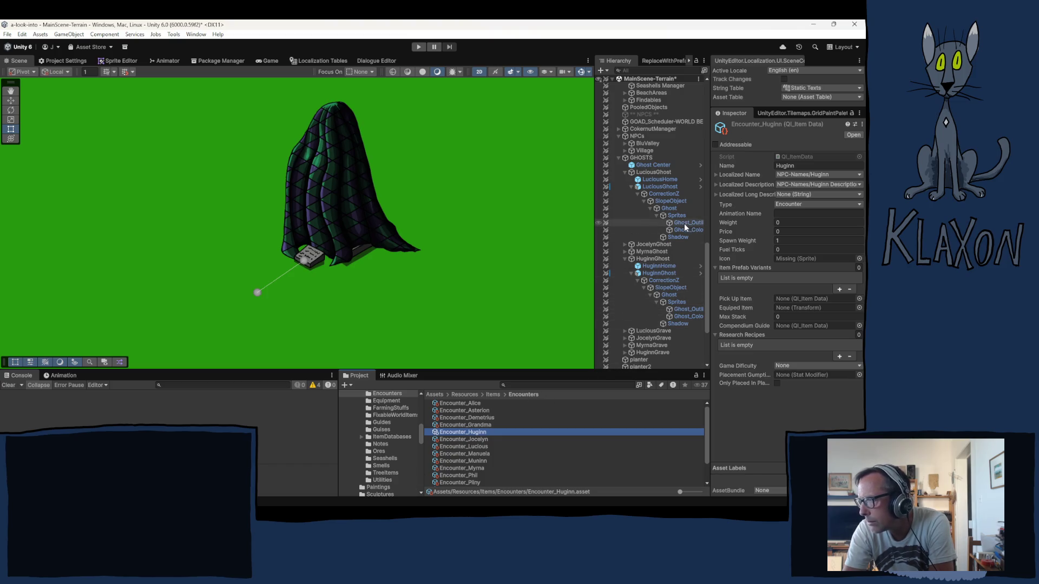
left_click(667, 188)
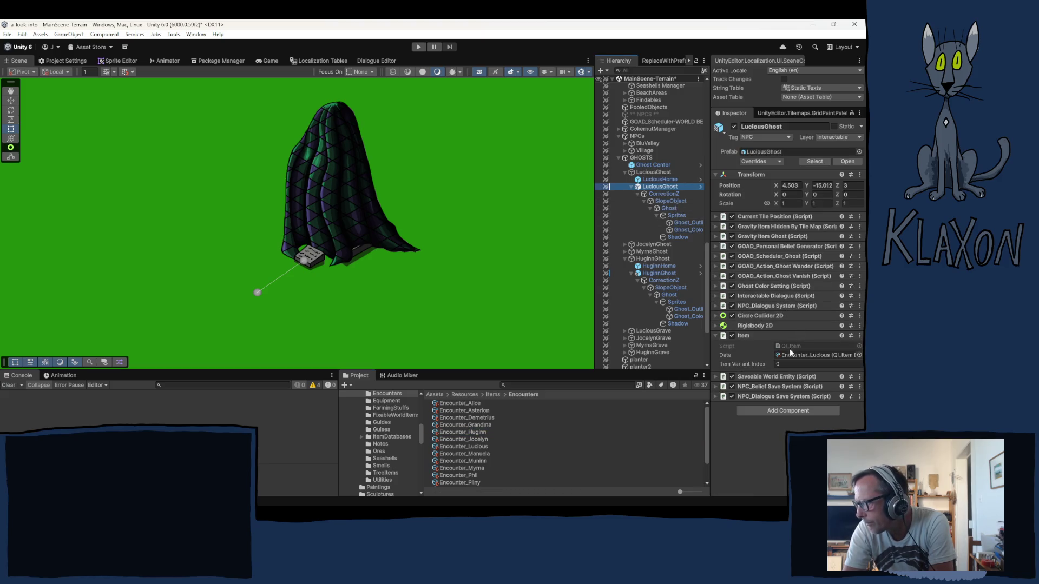
left_click(689, 226)
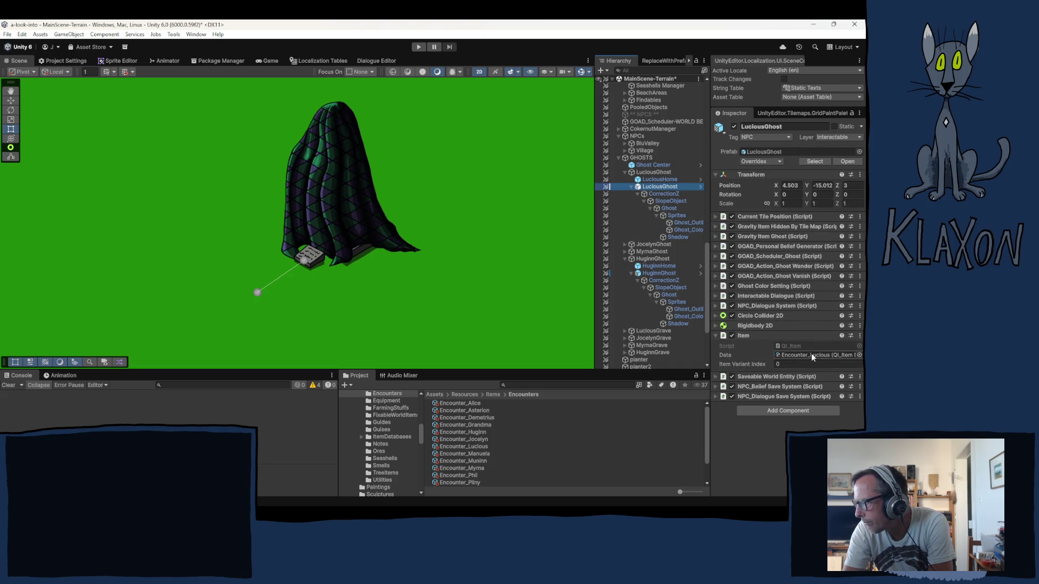
- Open Encounter_Lucious and locate its Icon_Ghost_Lucious sprite in the Ghost sprites folder
left_click(810, 354)
left_click(473, 442)
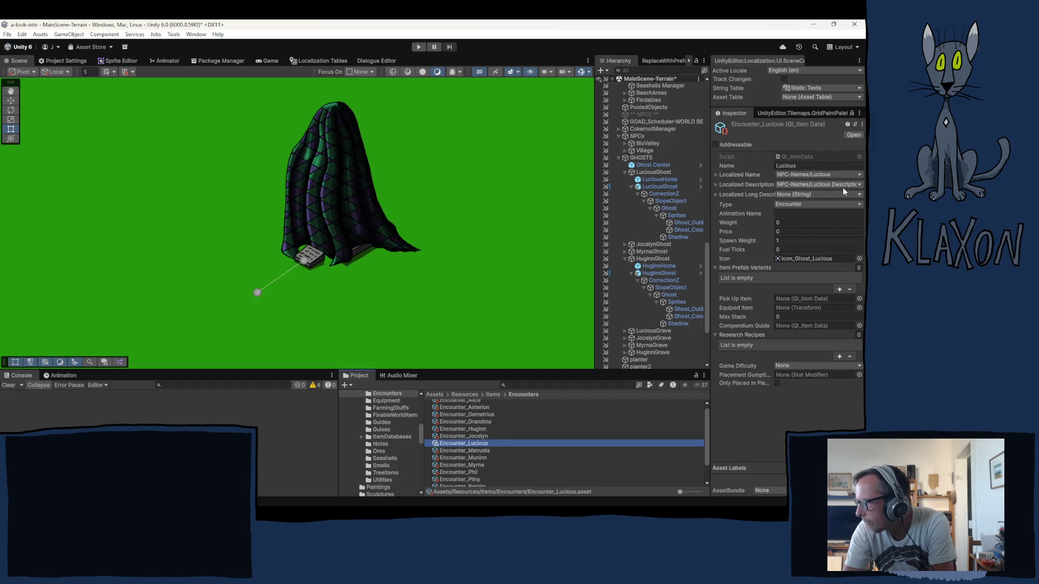
left_click(801, 258)
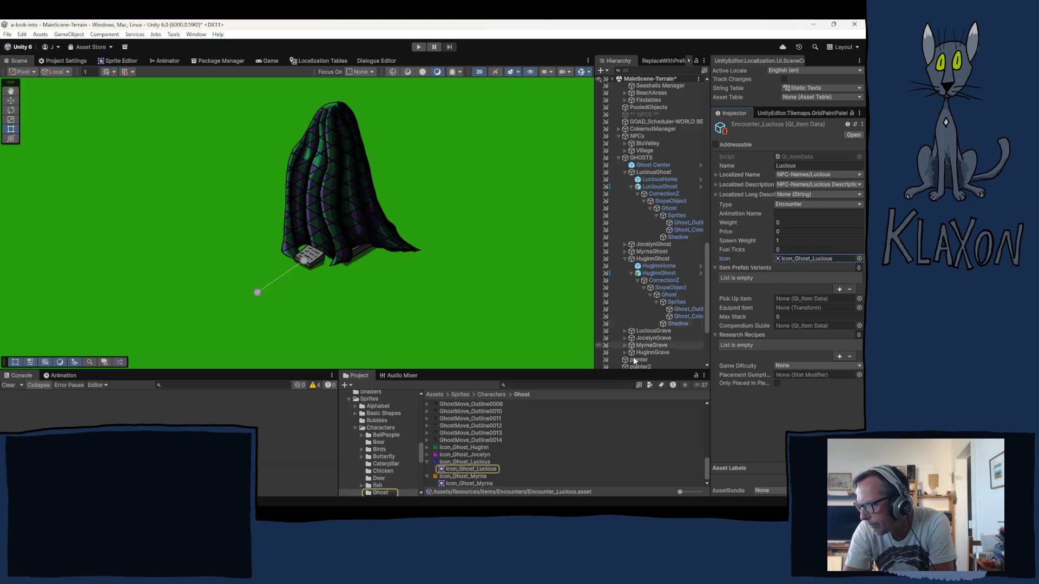
scroll(377, 438, "down", 2)
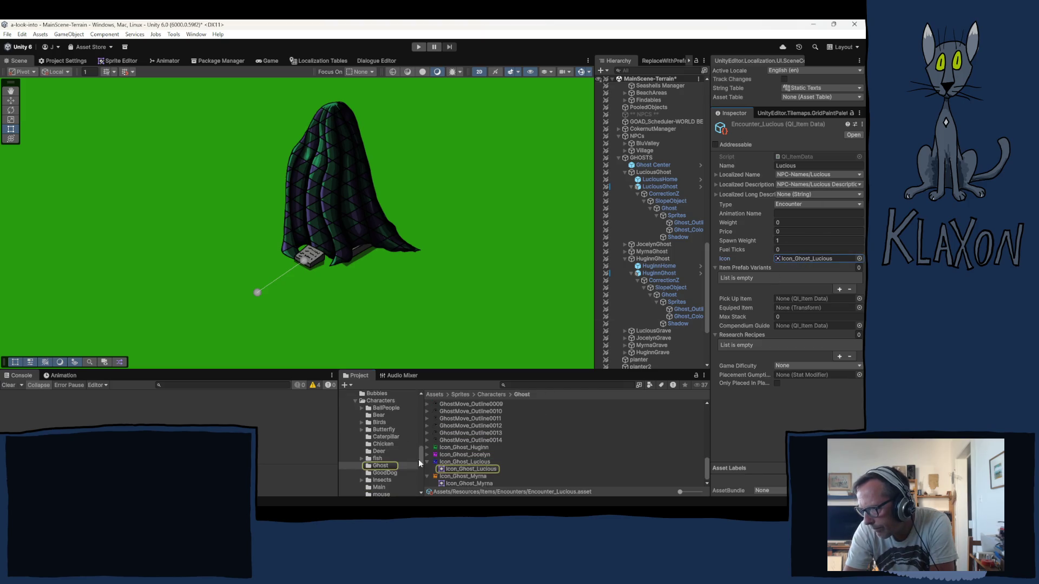
- Copy the Icon_Ghost_Huginn sprite's path and open HuginnGhost's Encounter_Huginn item data
right_click(463, 447)
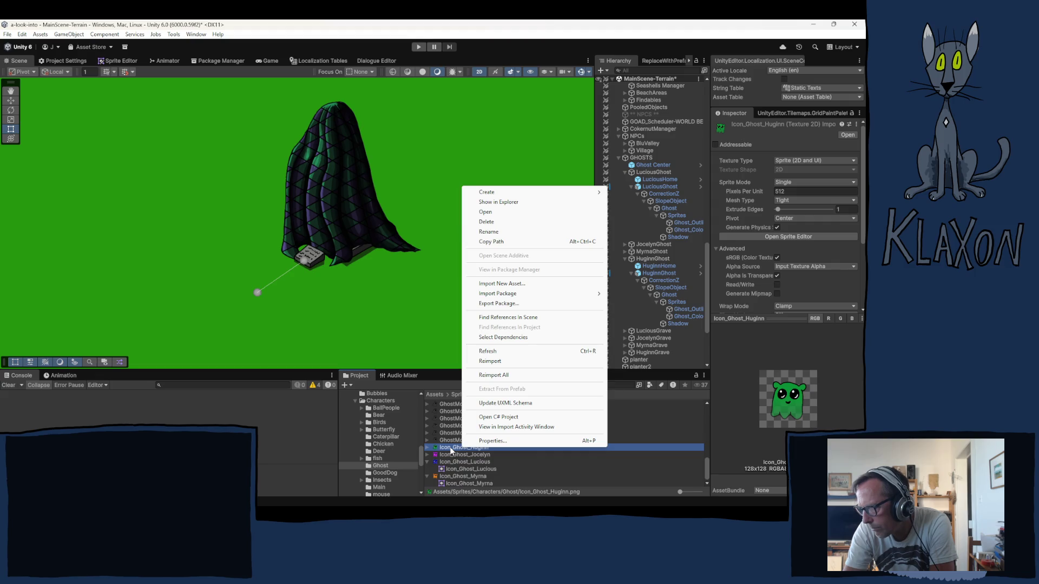
left_click(492, 242)
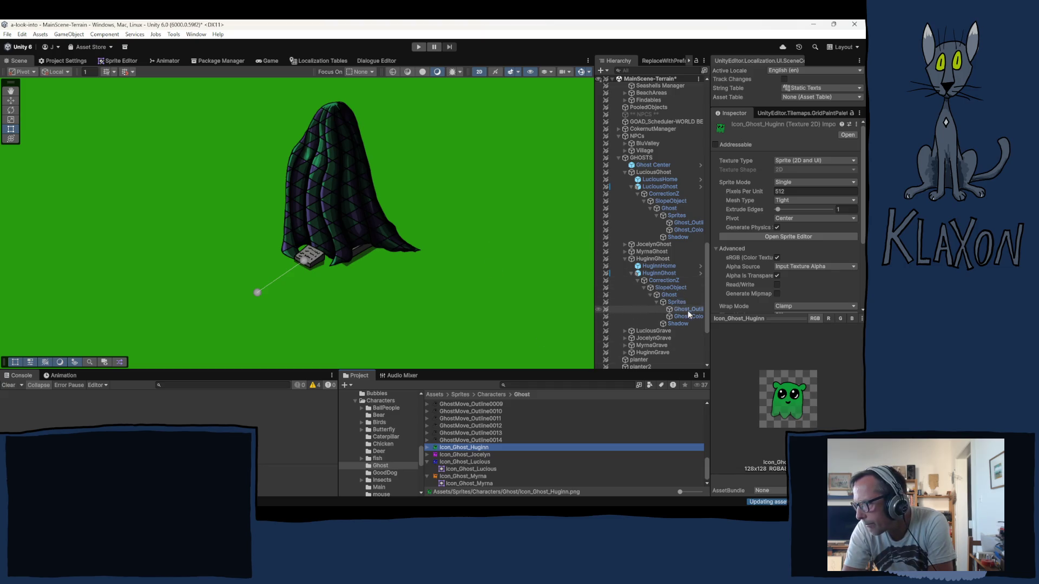
left_click(659, 274)
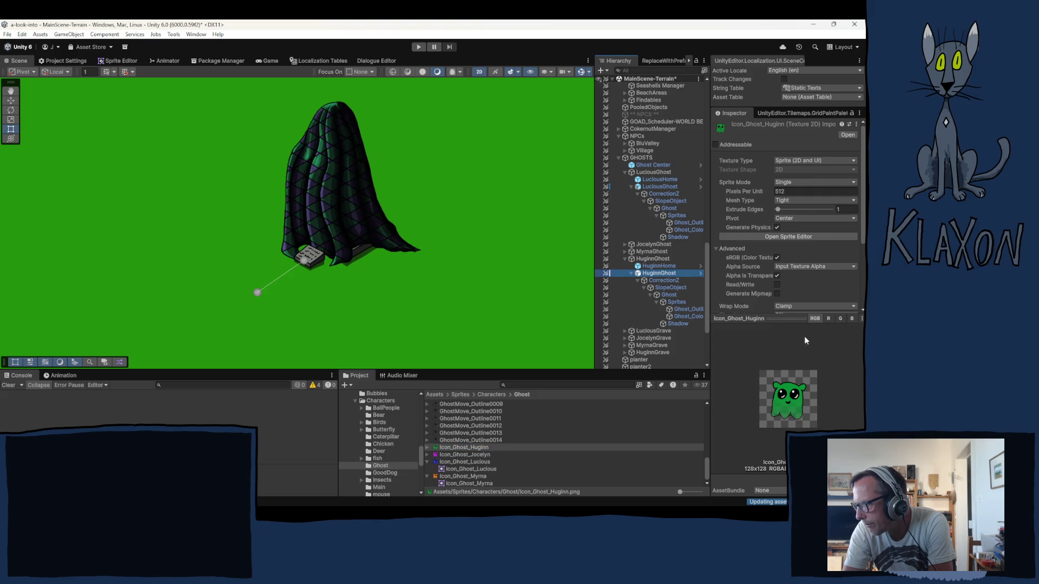
left_click(805, 357)
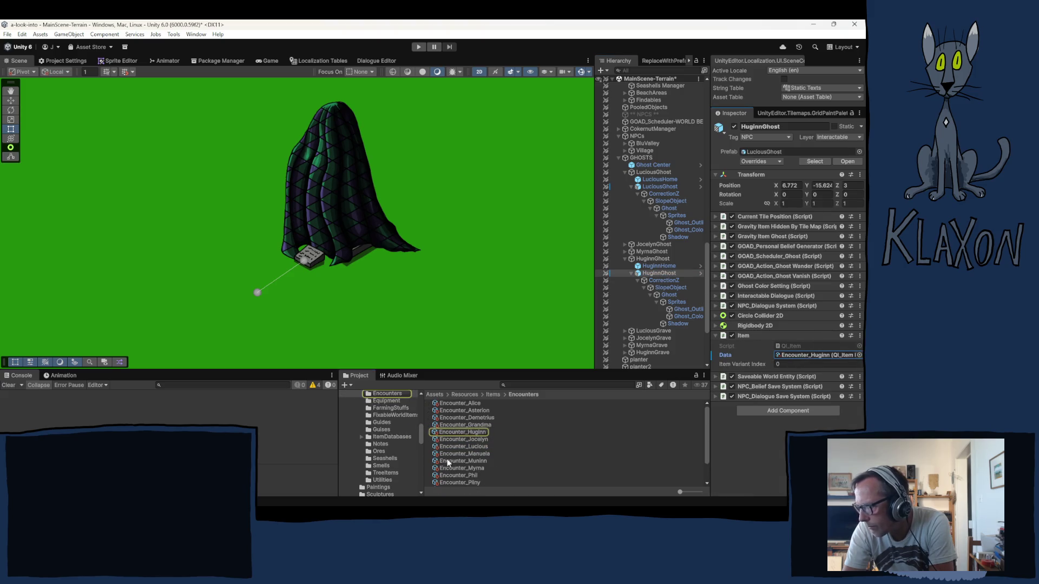
double_click(805, 356)
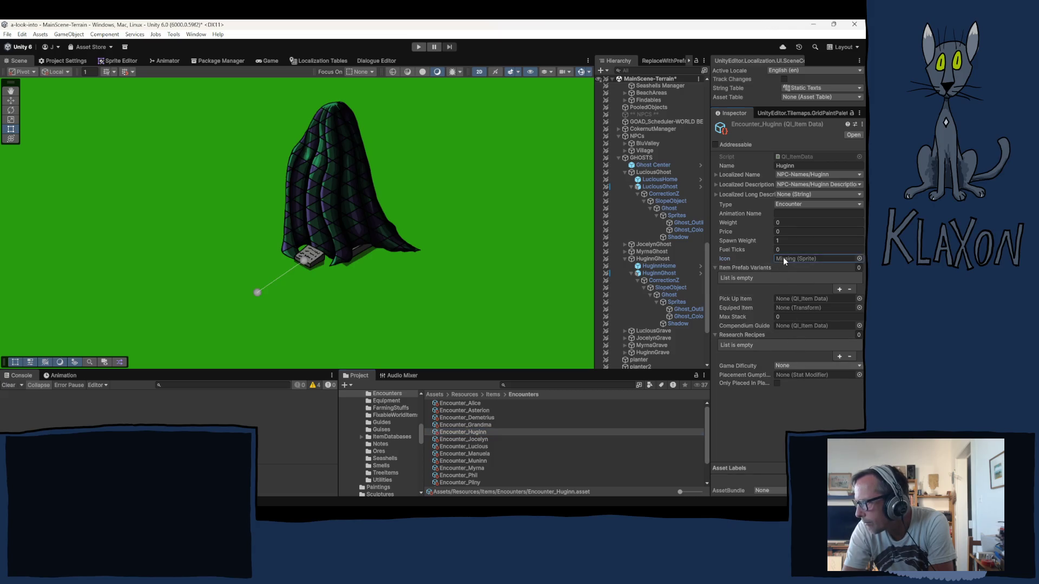
- Set Encounter_Huginn's Icon field to Icon_Ghost_Huginn through paste and the sprite picker
right_click(783, 259)
left_click(790, 319)
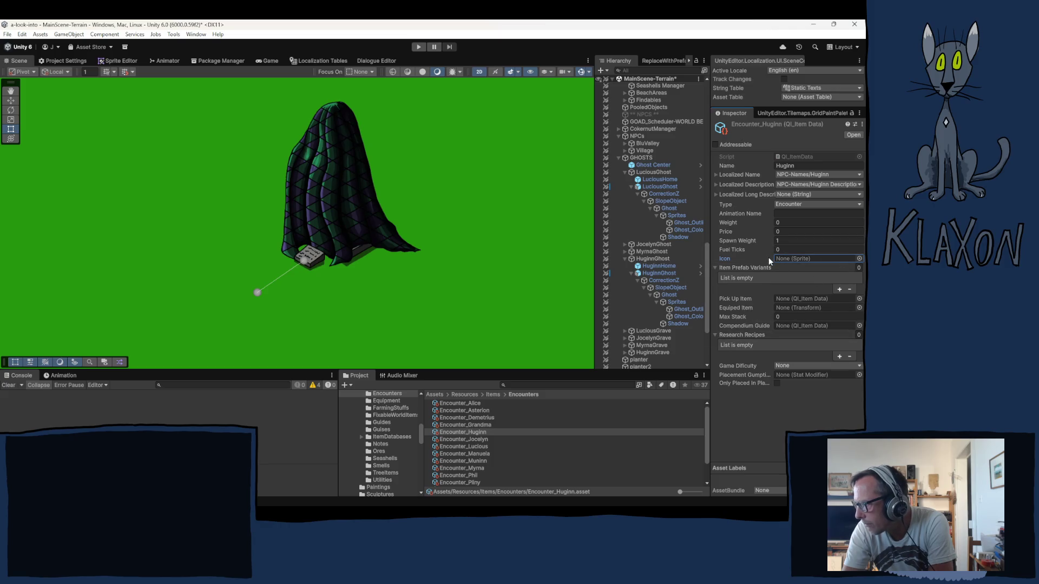
left_click(860, 259)
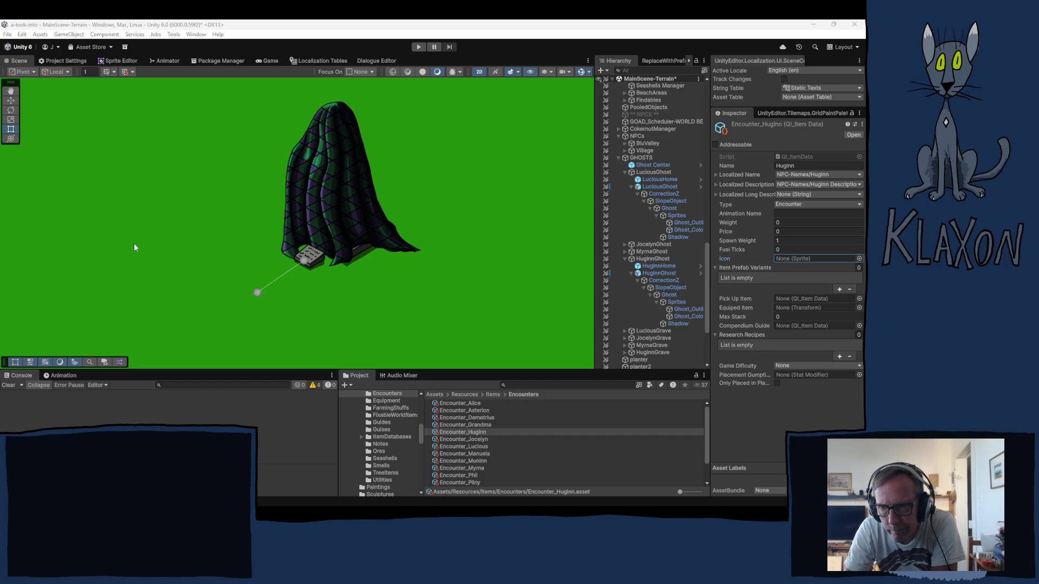
key("Return")
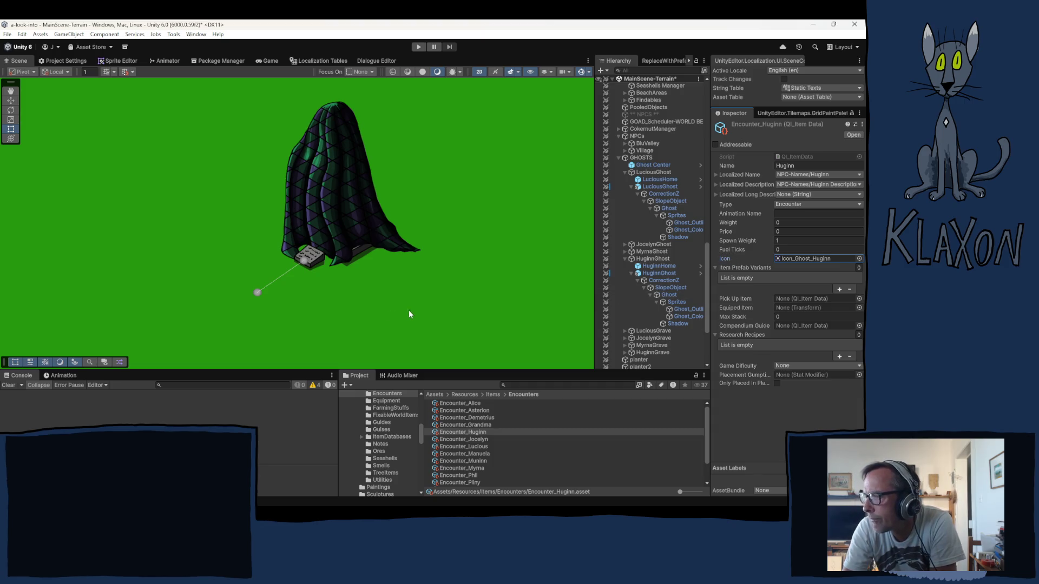
scroll(379, 317, "down", 3)
scroll(351, 322, "down", 2)
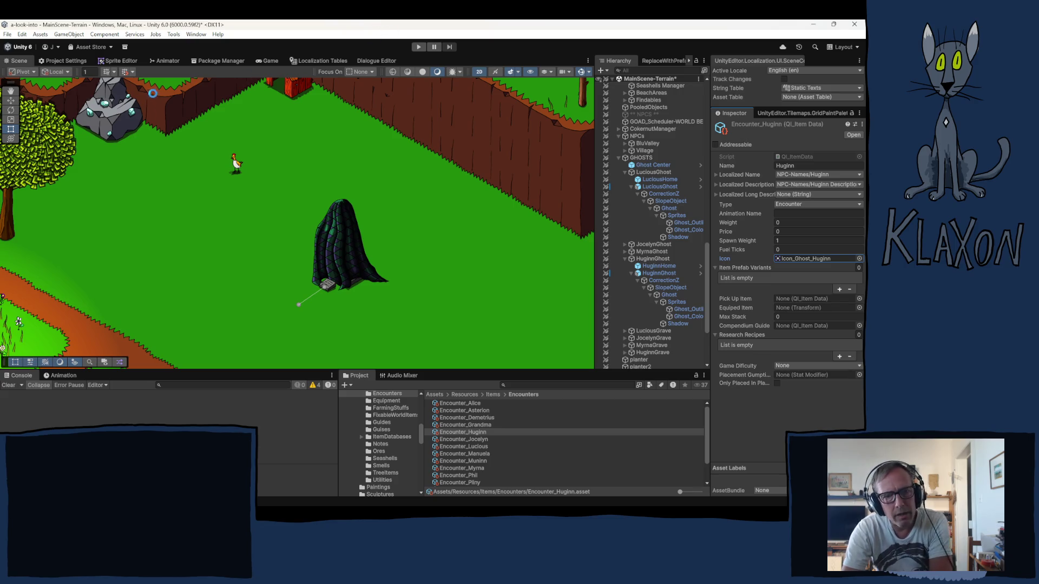
- Save the scene and collapse the GHOSTS, WorlObjectsHolder and NPCs hierarchy groups
key("ctrl+s")
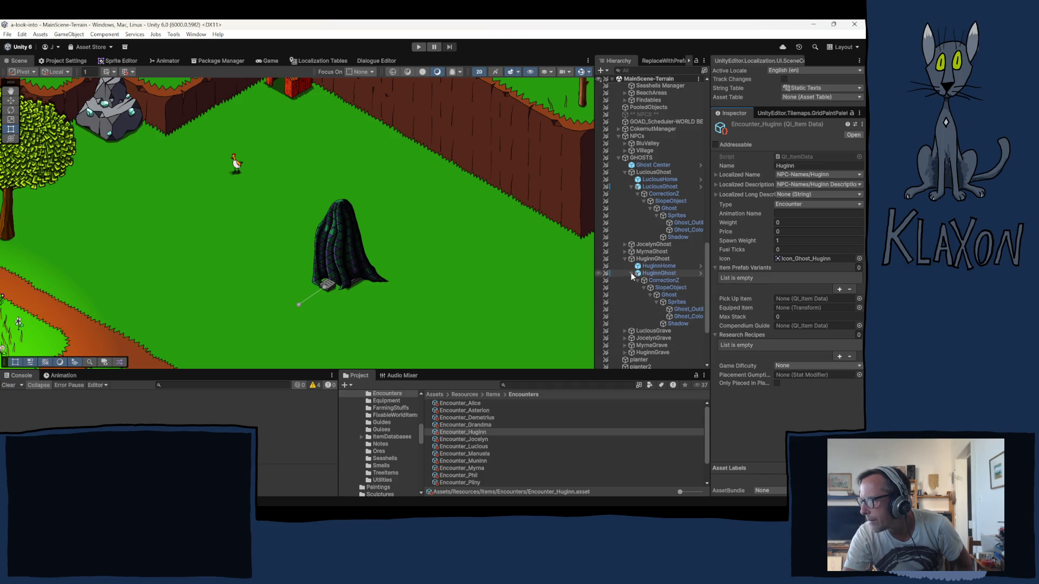
left_click(618, 157)
scroll(654, 250, "up", 1)
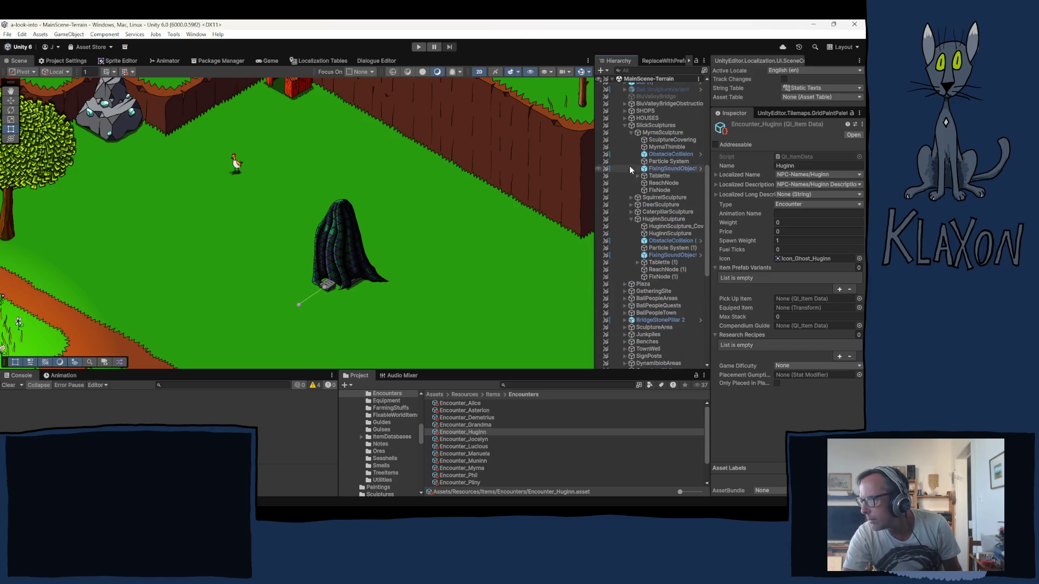
scroll(633, 195, "up", 5)
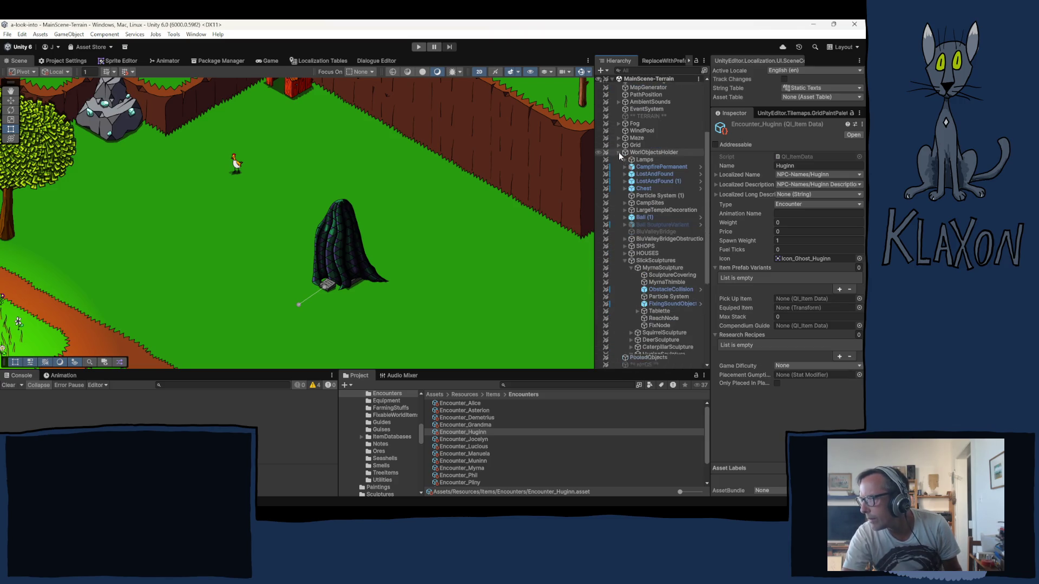
left_click(619, 152)
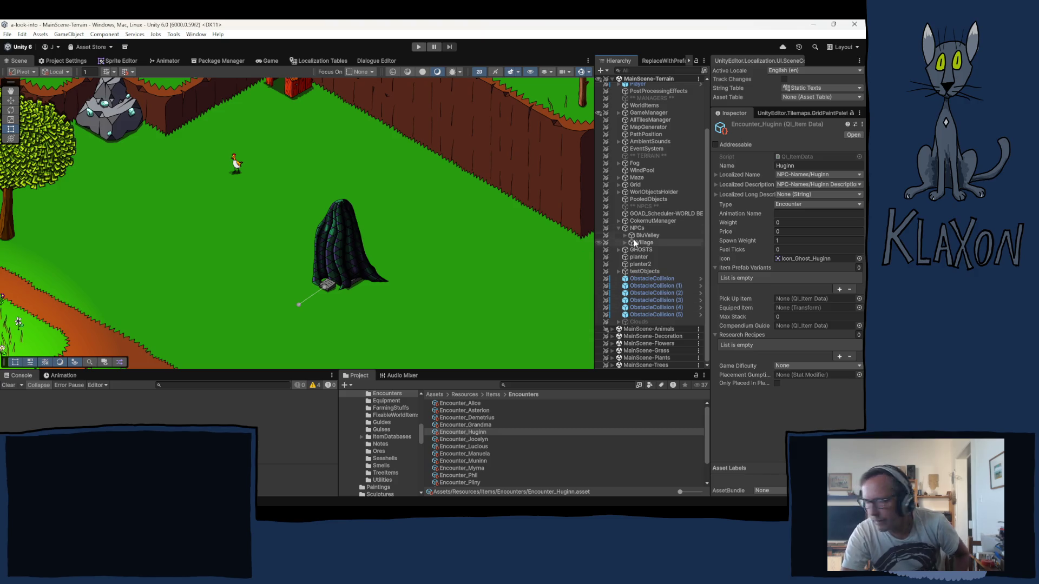
left_click(618, 228)
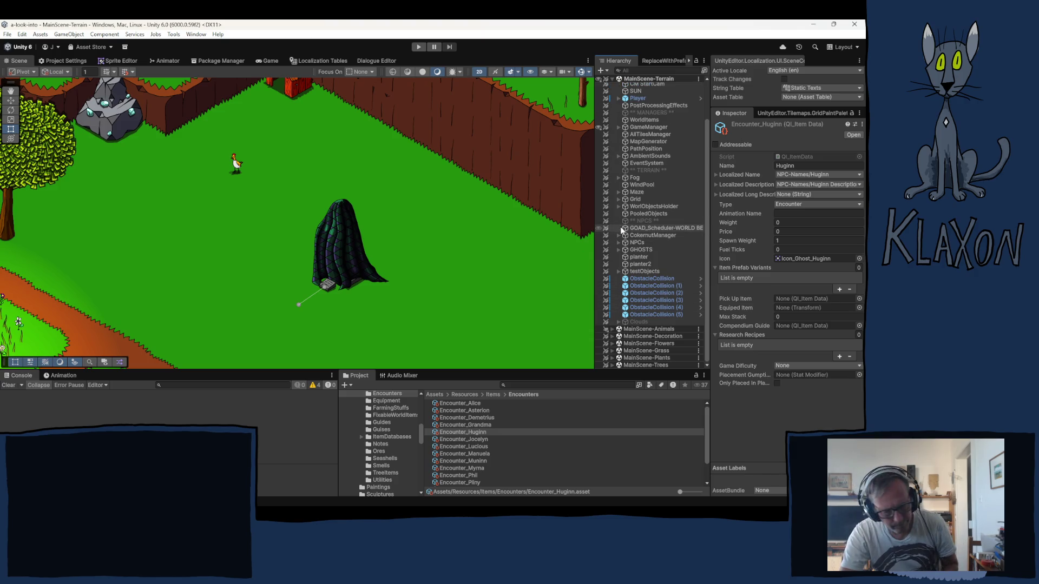
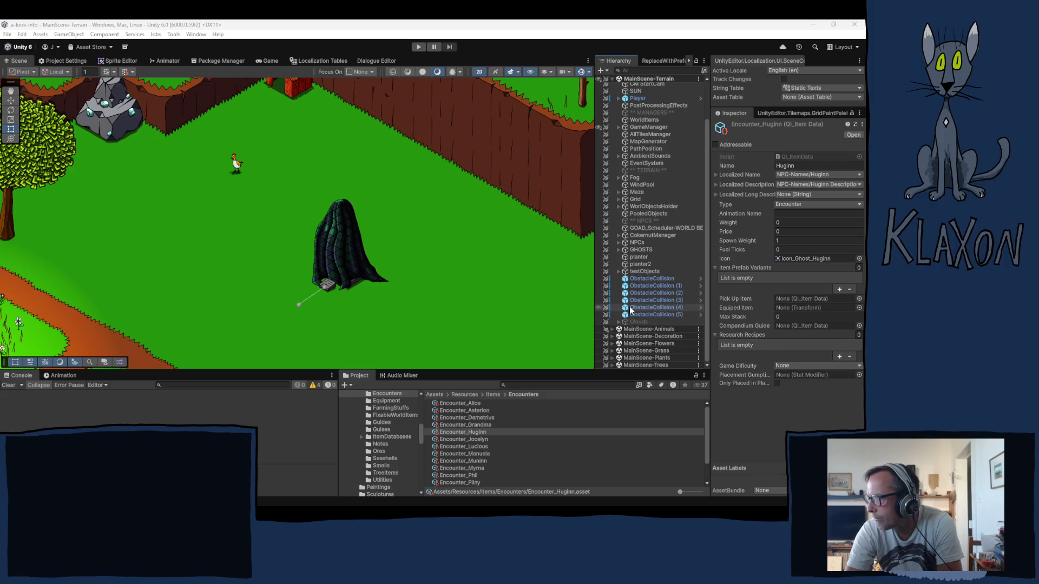
- Enter play mode, start and confirm a new game, and accept the default character
left_click(418, 47)
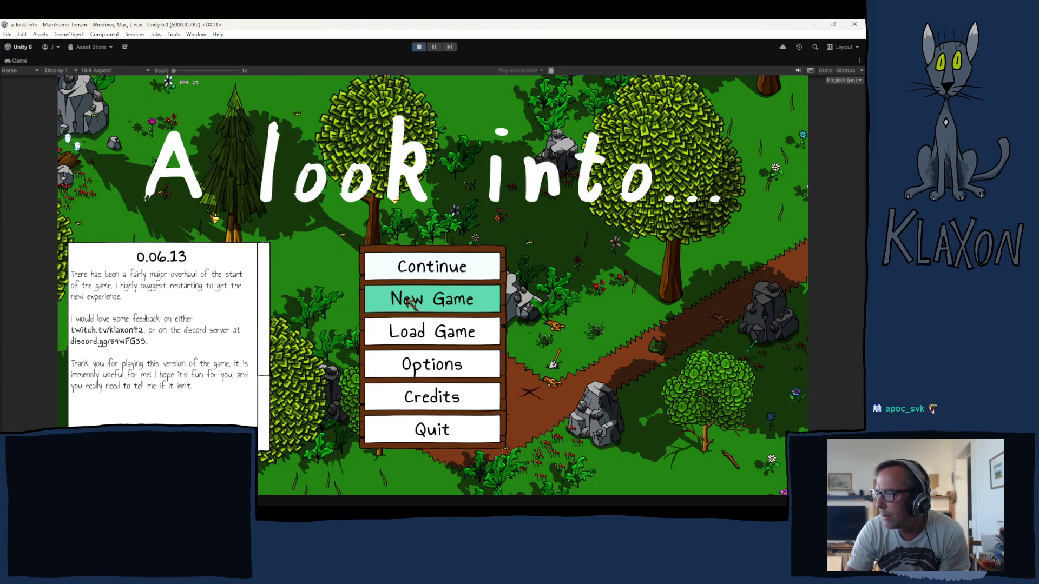
left_click(427, 300)
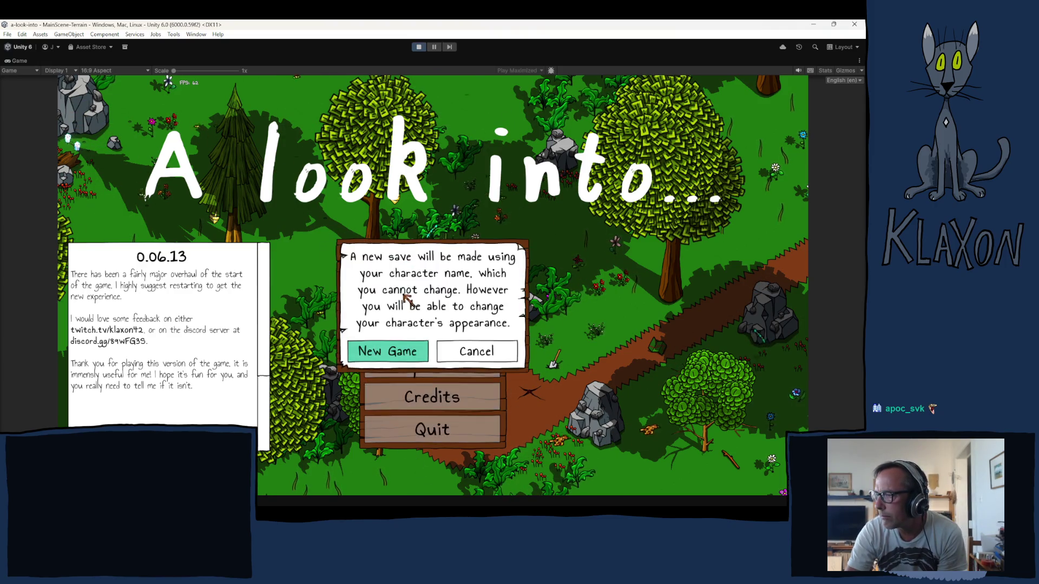
left_click(390, 351)
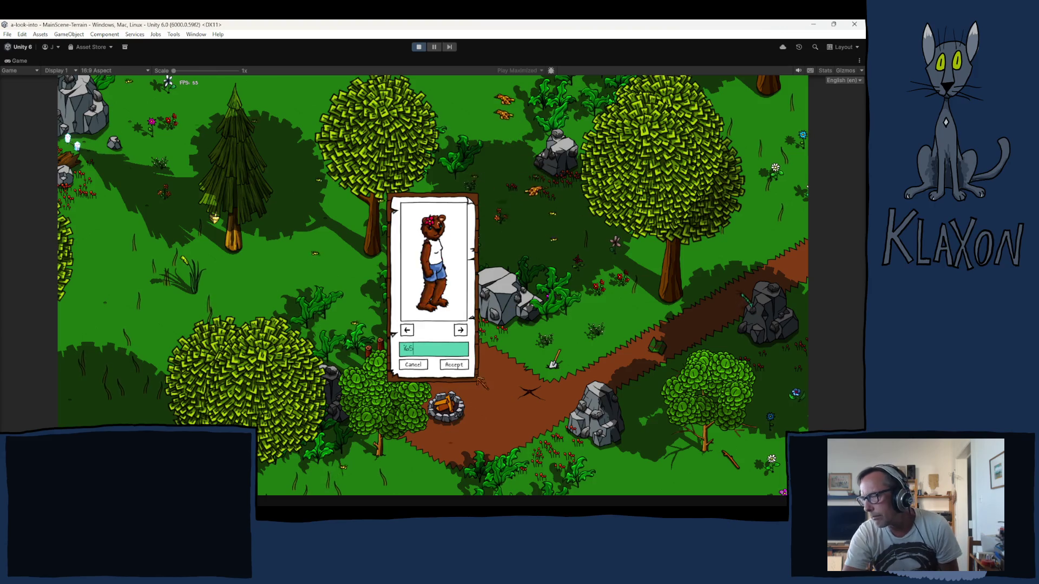
left_click(456, 365)
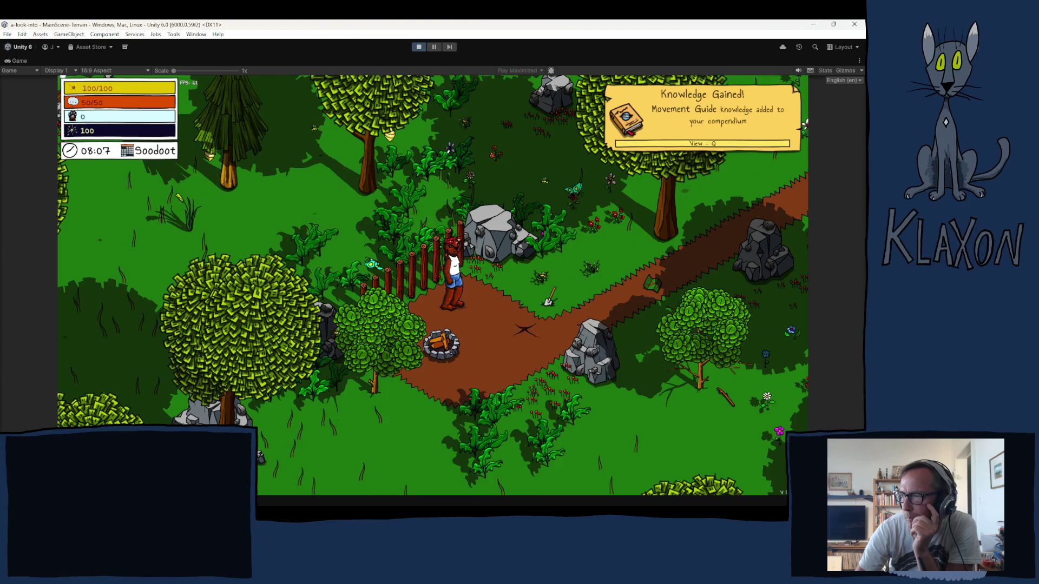
- Walk right to pick up the Stone Spade, then check it in the inventory
key("d")
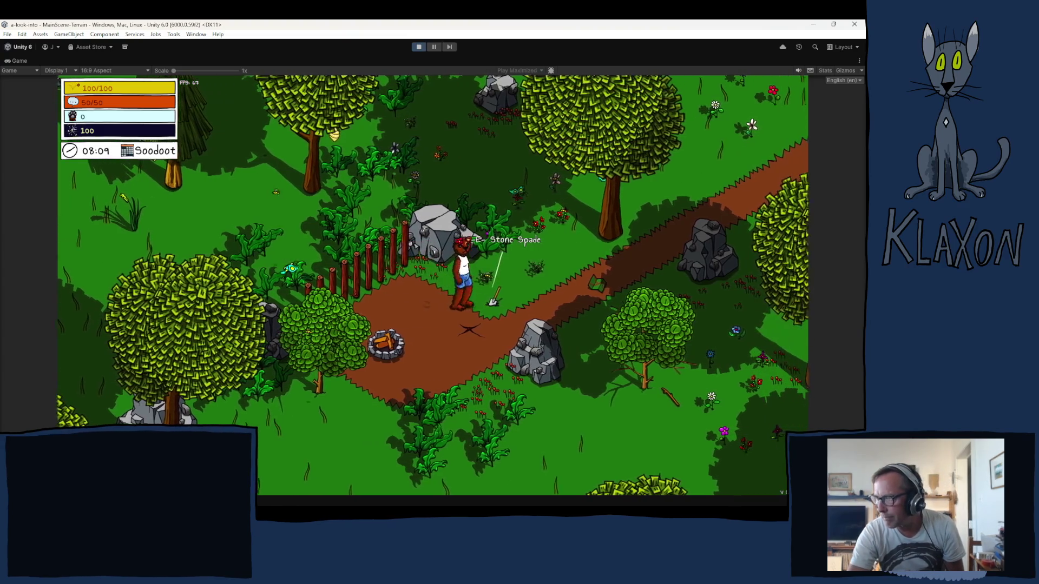
key("Tab")
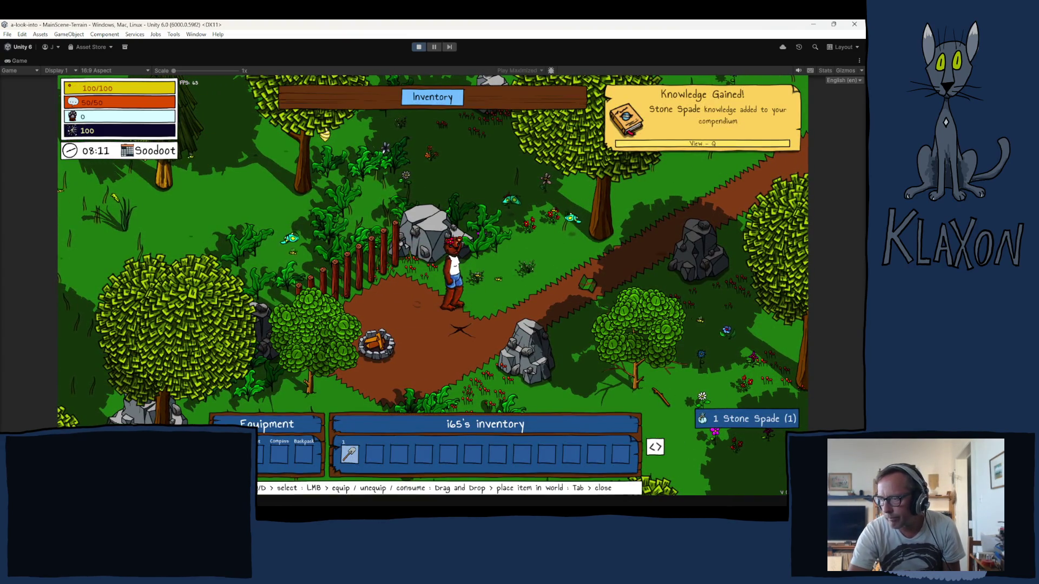
key("Tab")
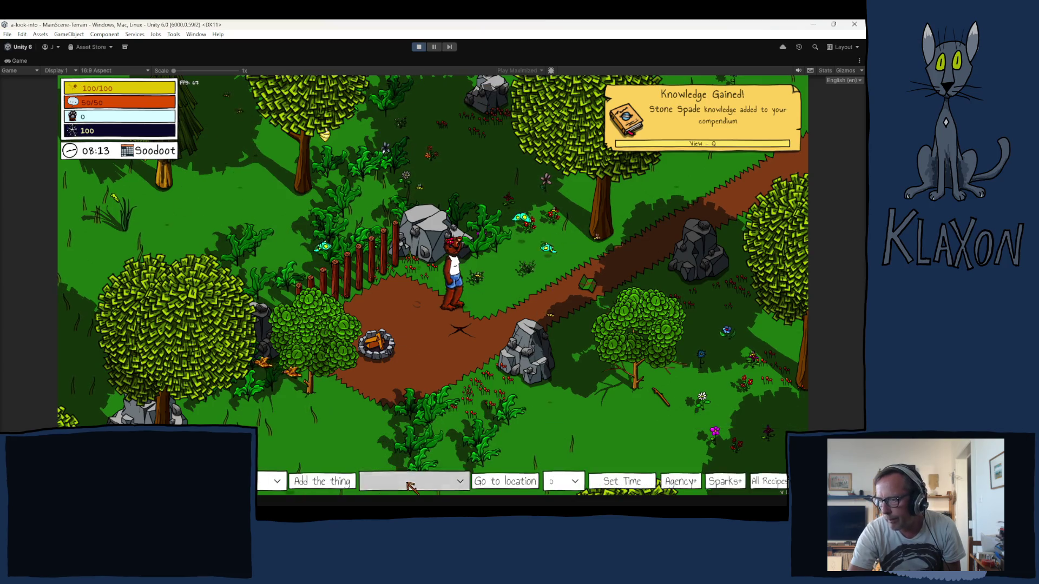